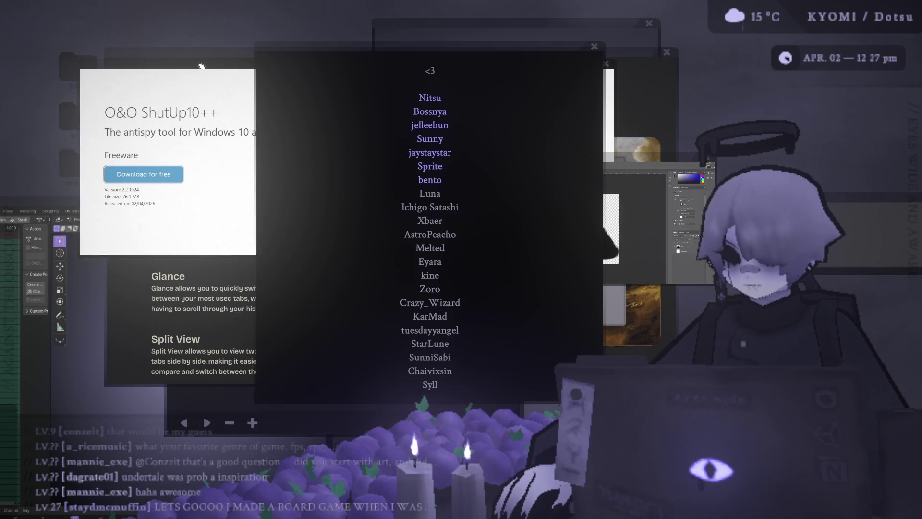
Step: Raise the Zen features window listing Workspaces, Compact Mode, Glance and Split View over the credits
left_click(219, 57)
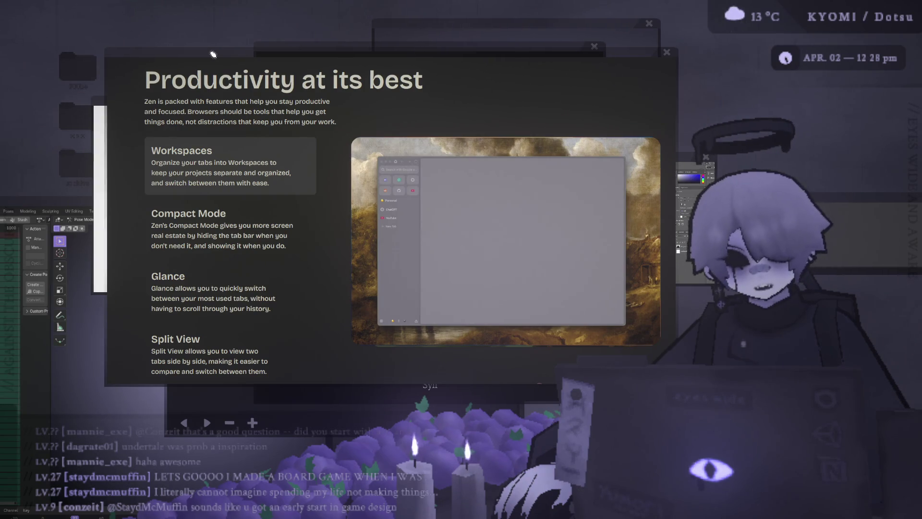
Step: Move the Zen features window down and to the right, uncovering the Status Bar preview
mouse_move(213, 54)
left_mouse_down()
mouse_move(254, 85)
mouse_move(280, 89)
mouse_move(194, 271)
mouse_move(145, 73)
left_mouse_up()
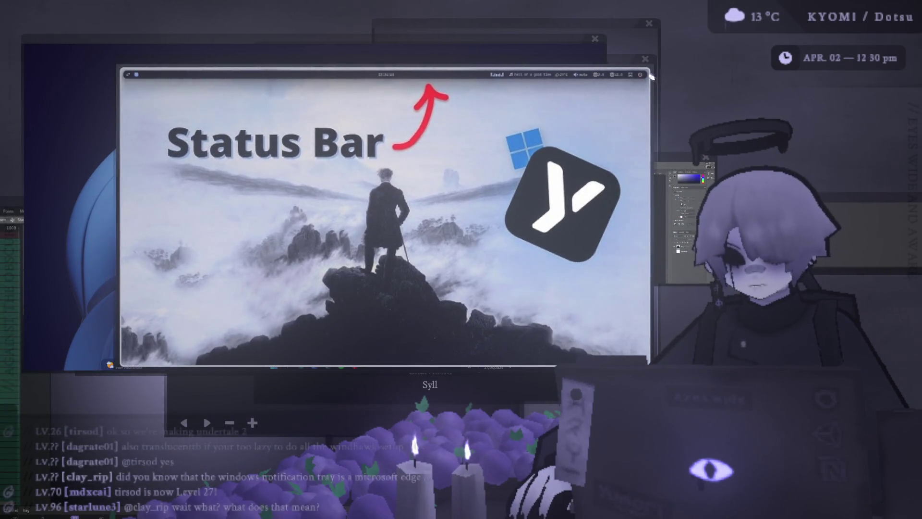
Step: Close the Status Bar preview window to reveal the Windows desktop capture
left_click(646, 60)
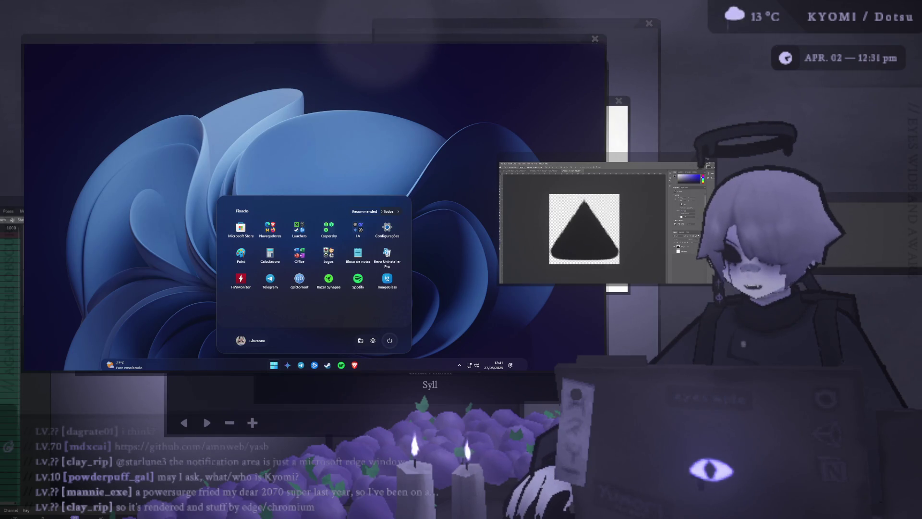
Step: Raise the Windows 11 Start-menu capture above the Photoshop window
left_click(415, 38)
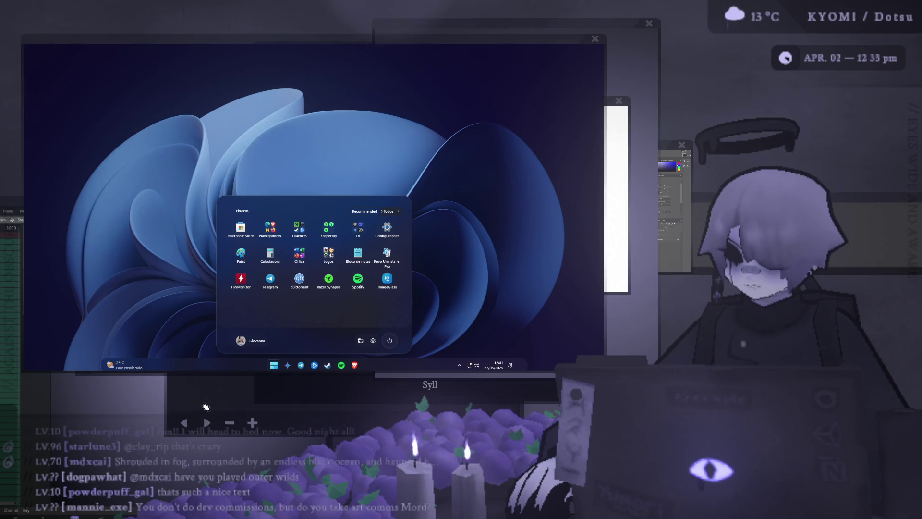
Step: Nudge the desktop capture window down and slightly right
left_click_drag(366, 35, 372, 97)
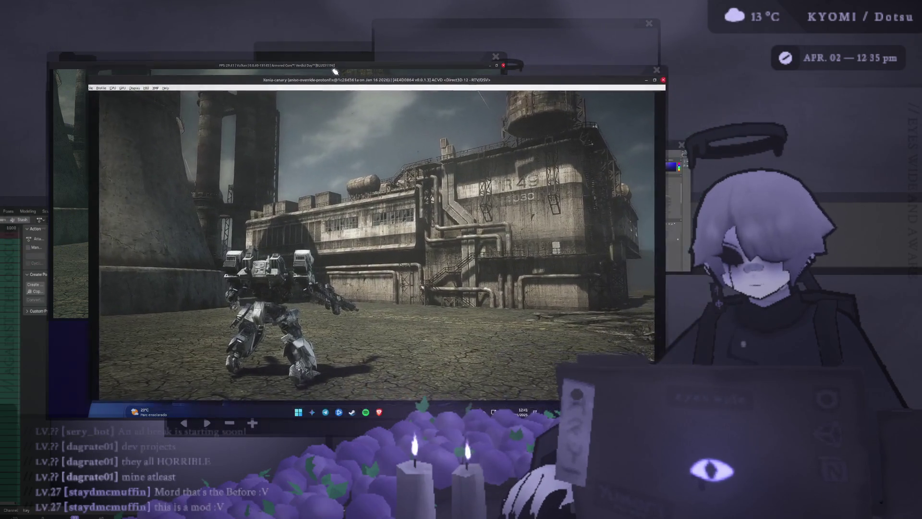
Step: Drag the Xenia Armored Core window up and left, enlarging it
mouse_move(435, 85)
left_mouse_down()
mouse_move(457, 264)
mouse_move(423, 197)
mouse_move(317, 54)
mouse_move(285, 45)
mouse_move(288, 35)
left_mouse_up()
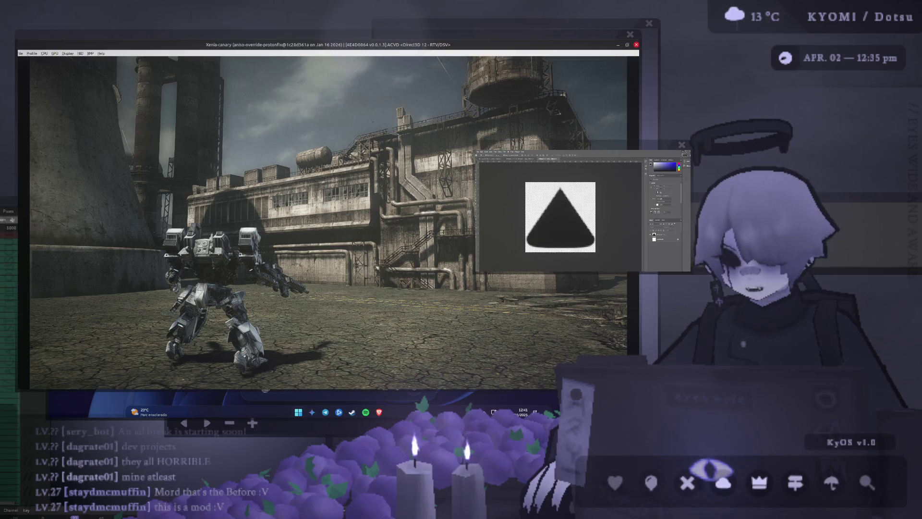
Step: Switch to Blender, place a smaller second Xenia window over it, then return to Photoshop
key("alt+Tab")
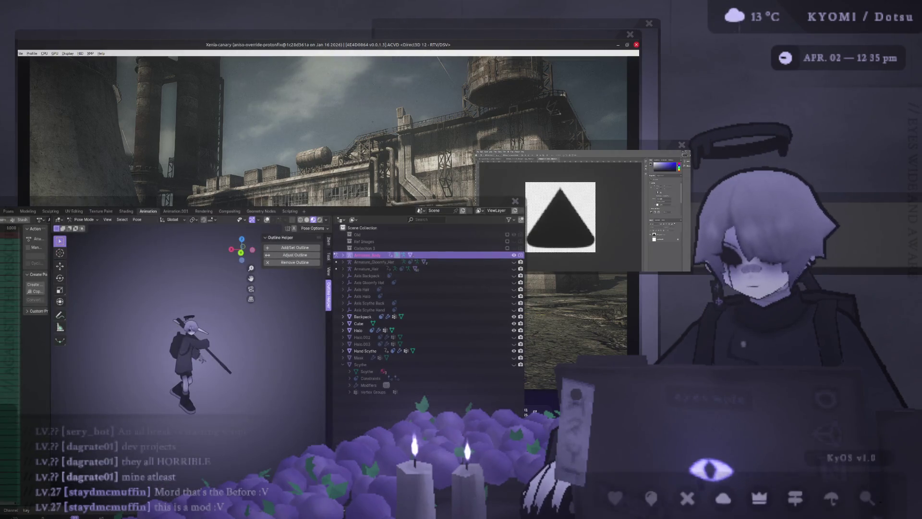
mouse_move(475, 96)
left_mouse_down()
mouse_move(401, 112)
mouse_move(375, 101)
mouse_move(528, 106)
left_mouse_up()
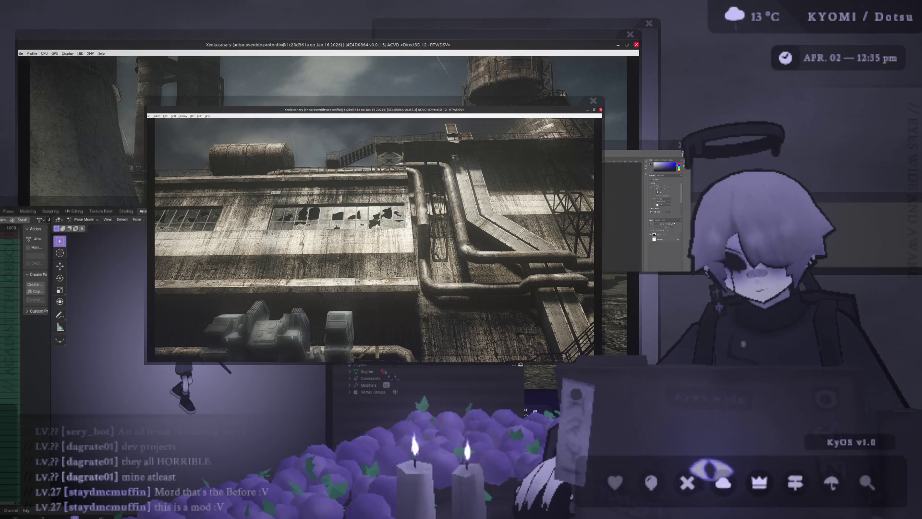
key("alt+Tab")
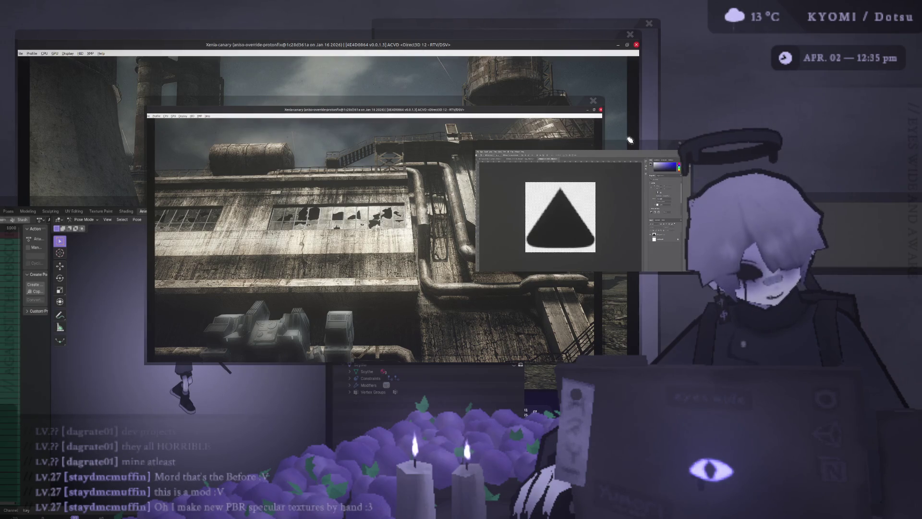
Step: Move the Photoshop triangle window left and raise the Xenia window over it
left_click_drag(641, 149, 576, 157)
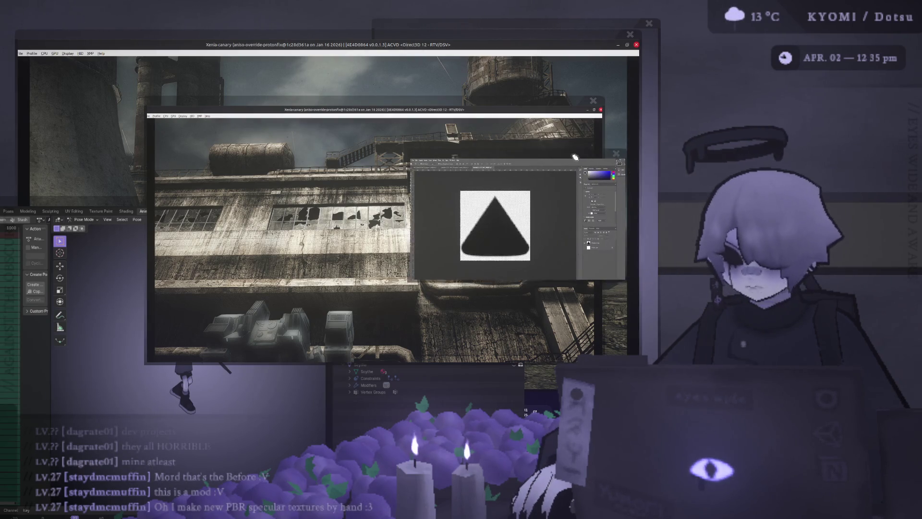
left_click(534, 103)
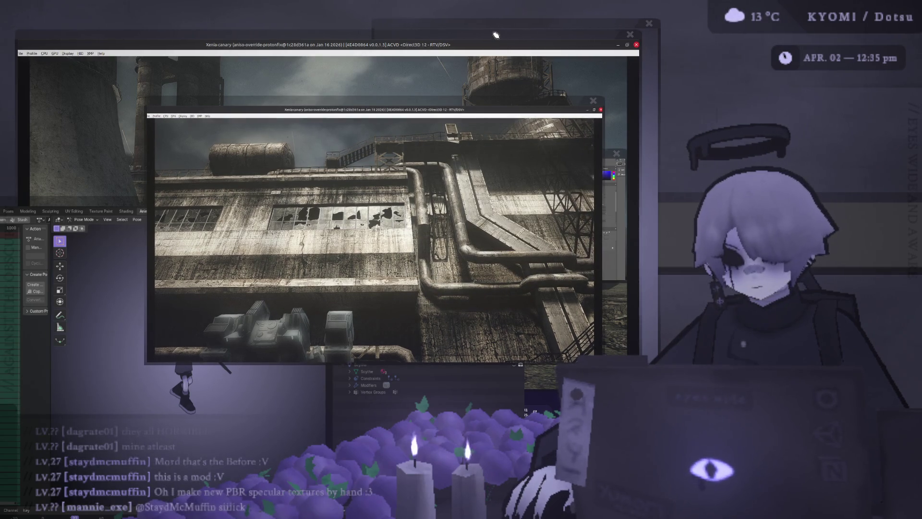
Step: Drag the RPCS3 window left, then raise and enlarge Xenia's mech scene at top centre
mouse_move(495, 35)
left_mouse_down()
mouse_move(412, 64)
mouse_move(340, 62)
mouse_move(331, 78)
left_mouse_up()
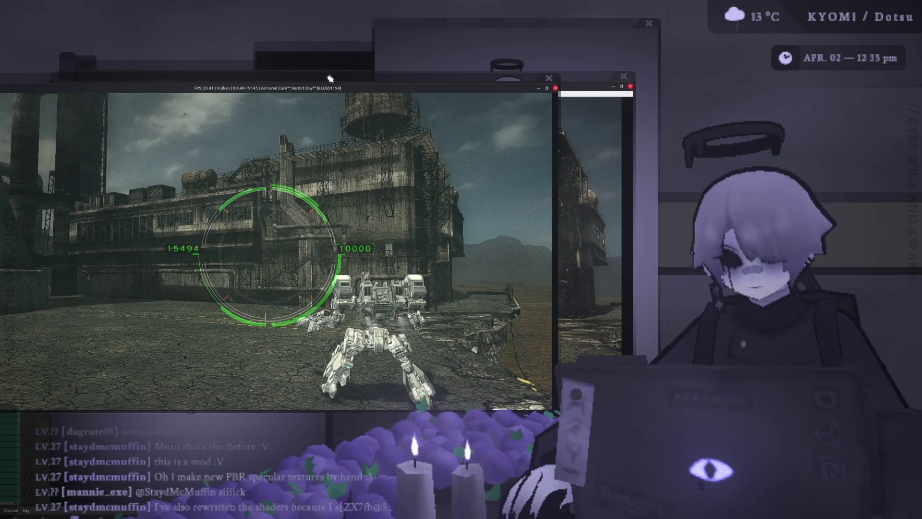
left_click(470, 83)
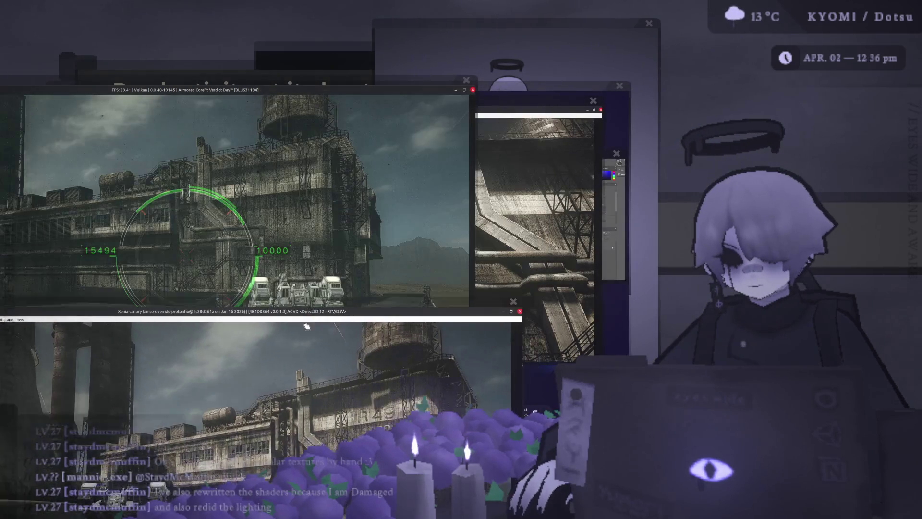
left_click(307, 326)
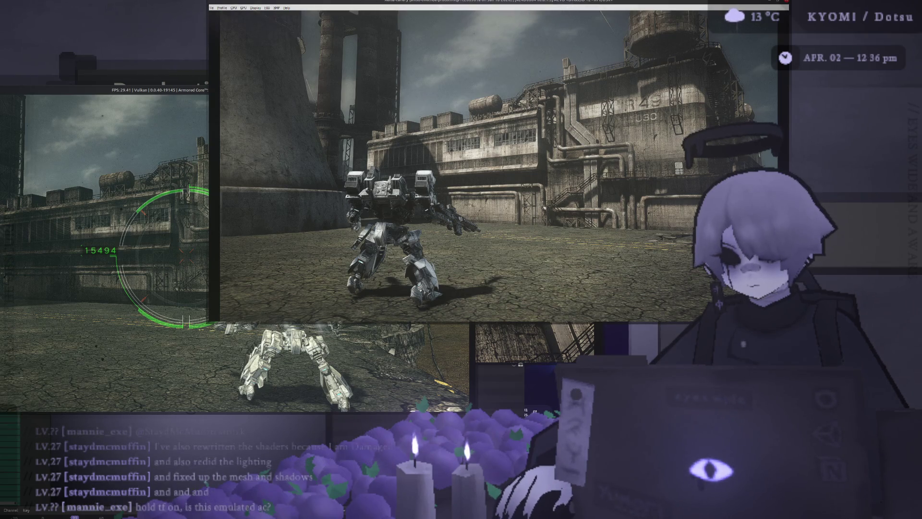
Step: Switch to RPCS3 and reposition it, then bring Zen's features page forward
key("alt+Tab")
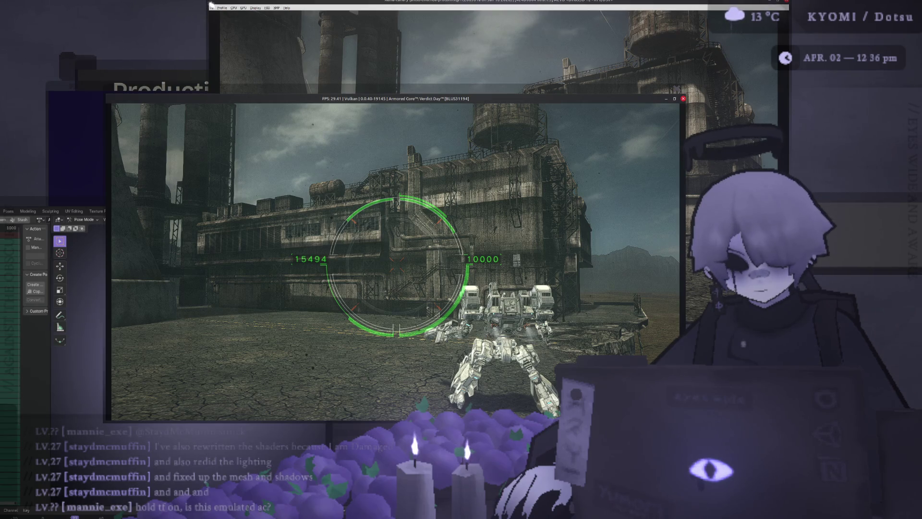
mouse_move(190, 94)
left_mouse_down()
mouse_move(235, 79)
mouse_move(235, 44)
mouse_move(270, 105)
mouse_move(167, 147)
left_mouse_up()
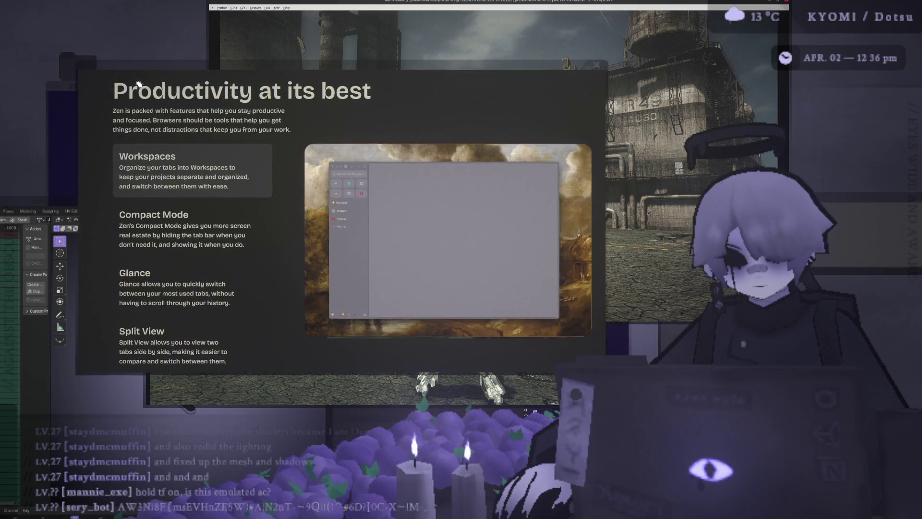
left_click(145, 78)
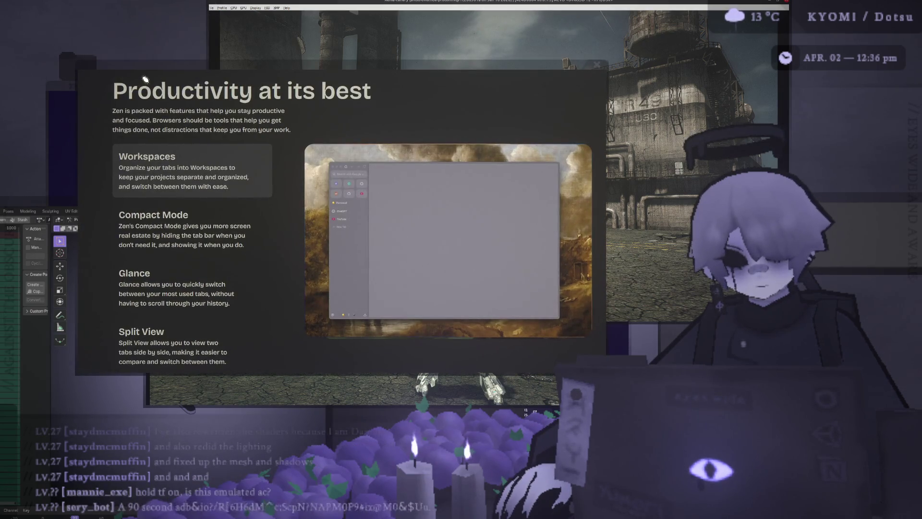
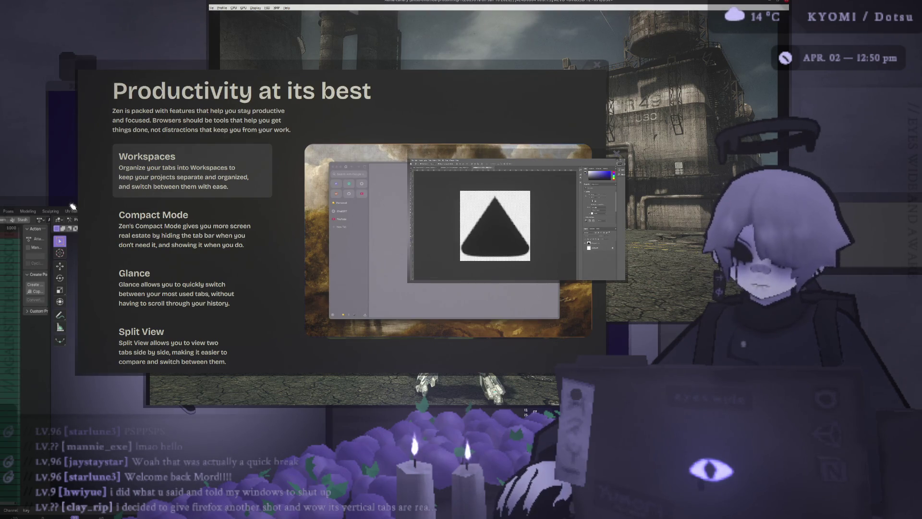
Step: Bring the Blender animation workspace back in front of the Zen Browser welcome page
key("alt+Tab")
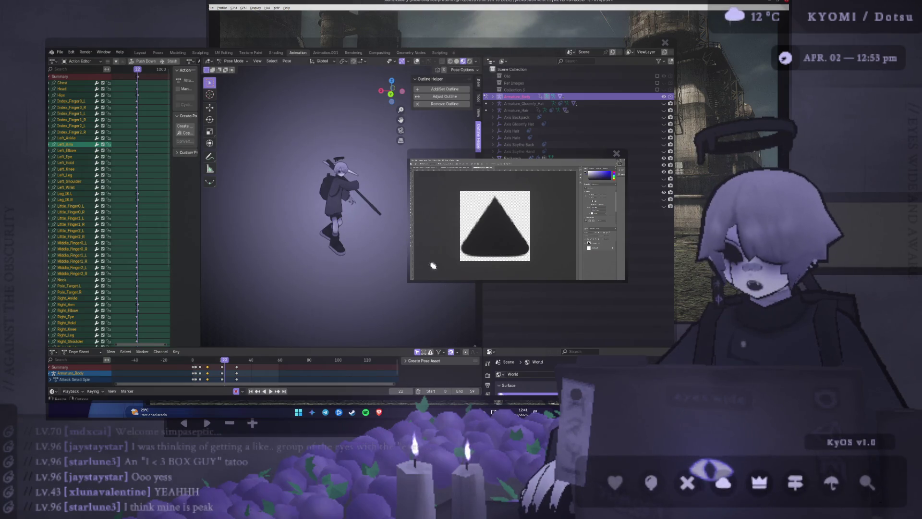
Step: Bring the forearm tattoo reference photo up over the back tattoo photo and Blender scene
key("alt+Tab")
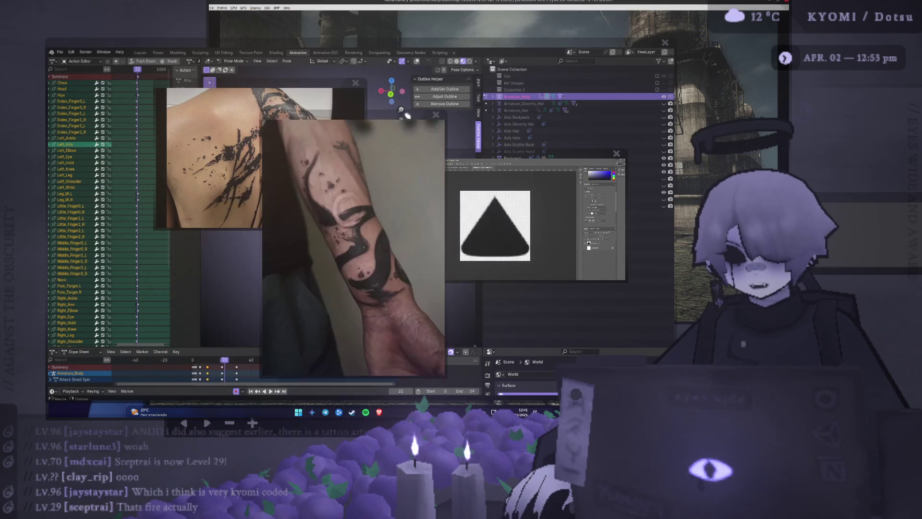
Step: Move the tattoo photo window up and right, enlarging it beside the back tattoo photo
left_click_drag(376, 116, 412, 51)
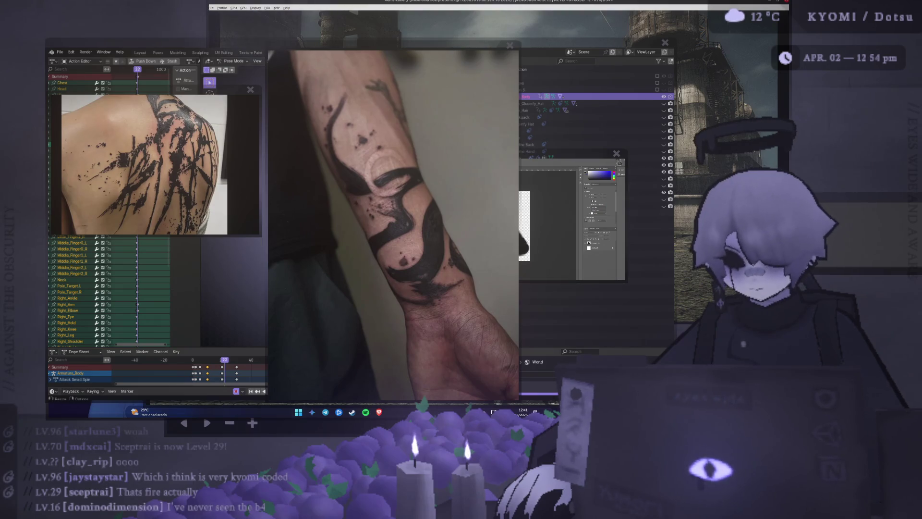
Step: Raise the rounded black triangle artwork window above the tattoo reference photos
left_click(618, 163)
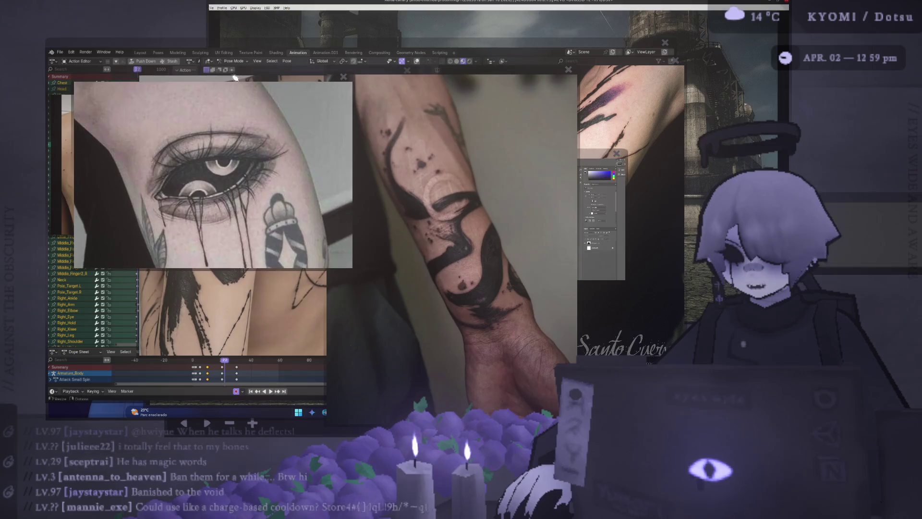
key("alt+Tab")
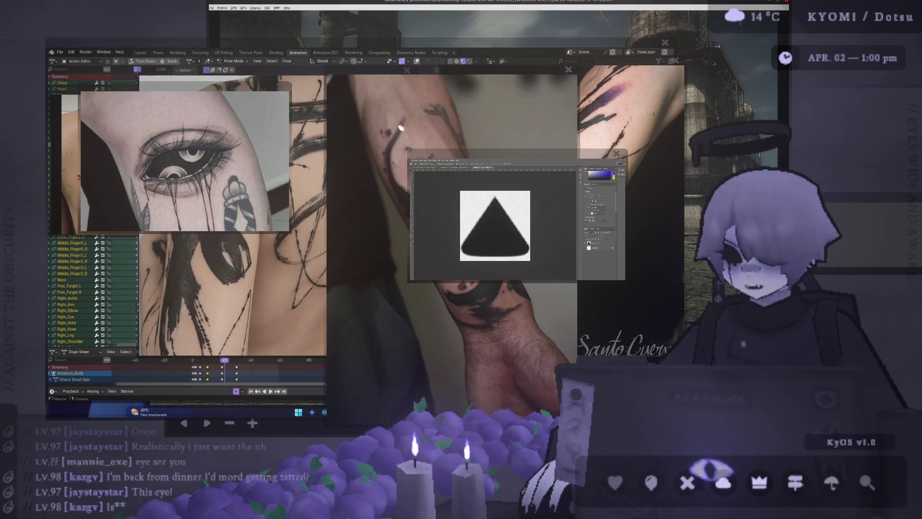
Step: Close the middle, right, back and remaining tattoo photos to uncover Blender's 3D character view
left_click(569, 69)
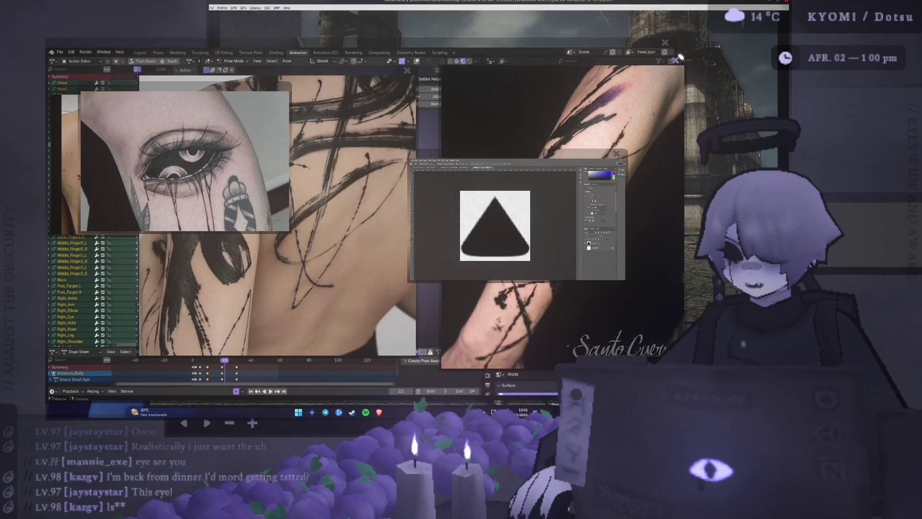
left_click(675, 59)
left_click(284, 85)
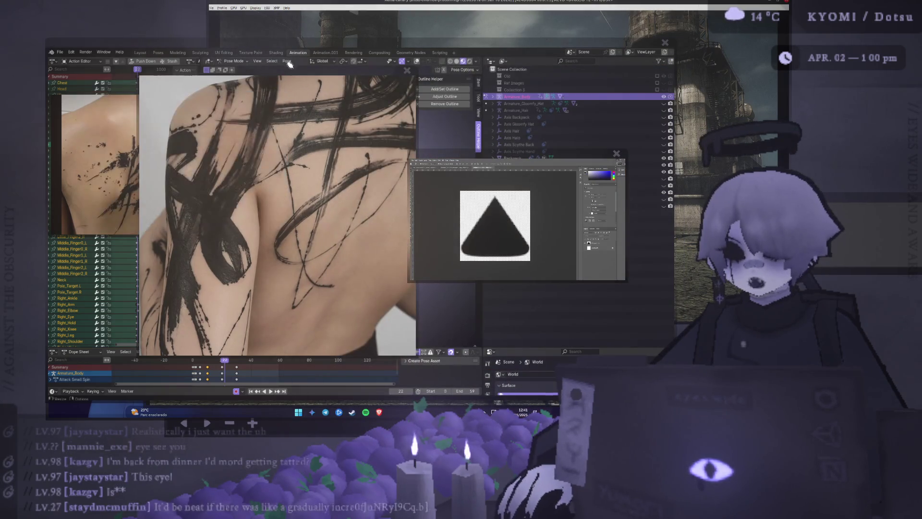
double_click(112, 95)
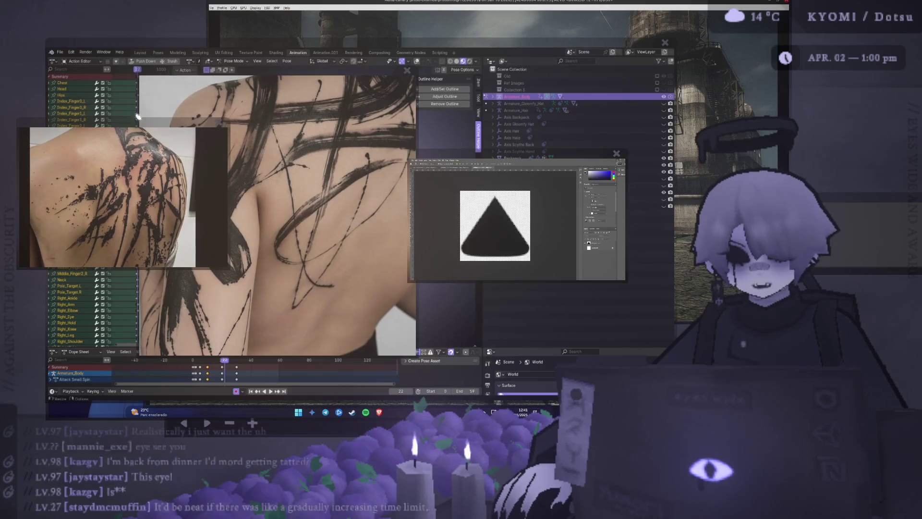
left_click(221, 123)
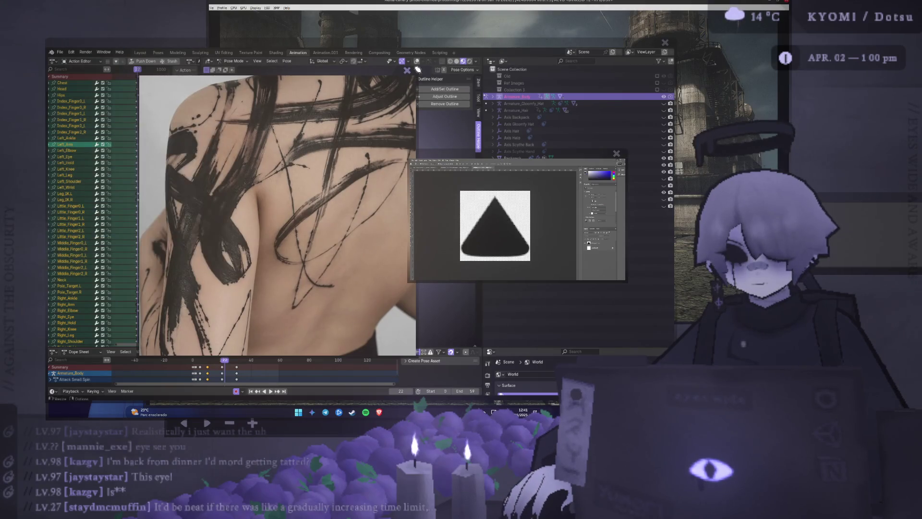
left_click(407, 70)
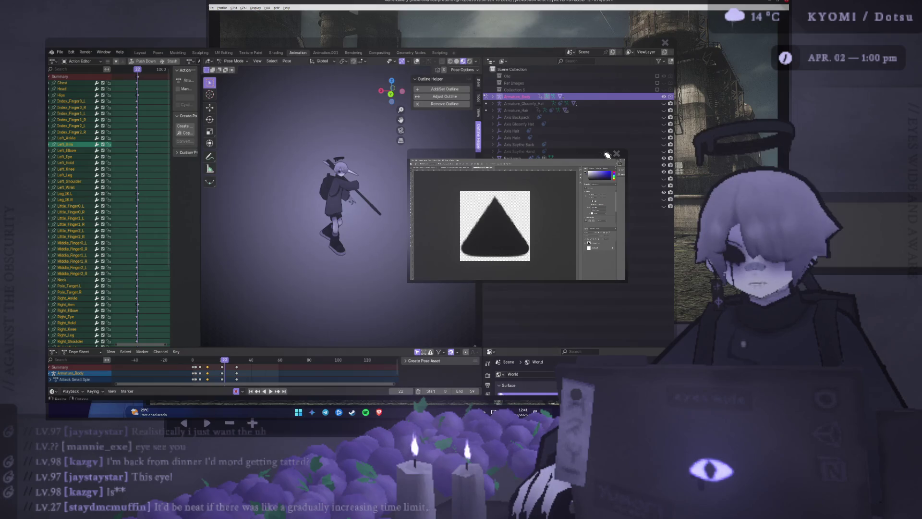
Step: Scroll up in the Photoshop window holding the rounded black triangle artwork
scroll(609, 155, "up", 3)
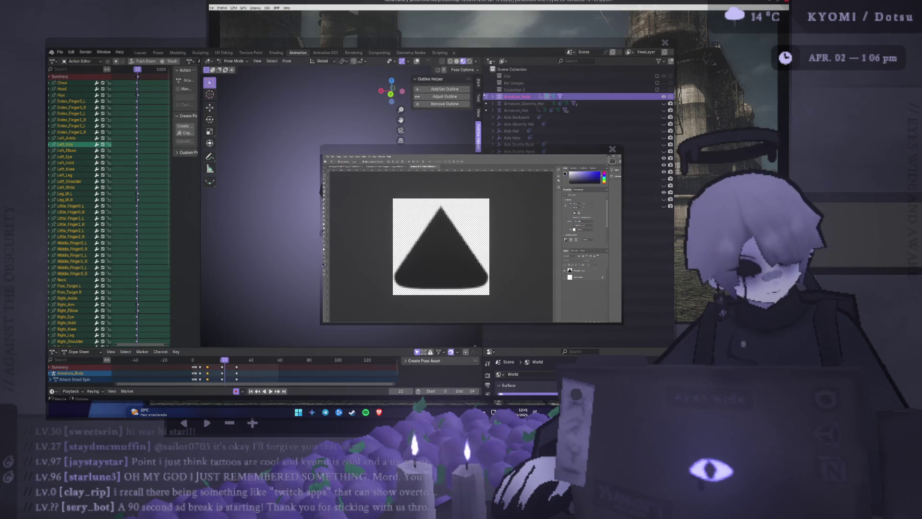
key("ctrl+minus")
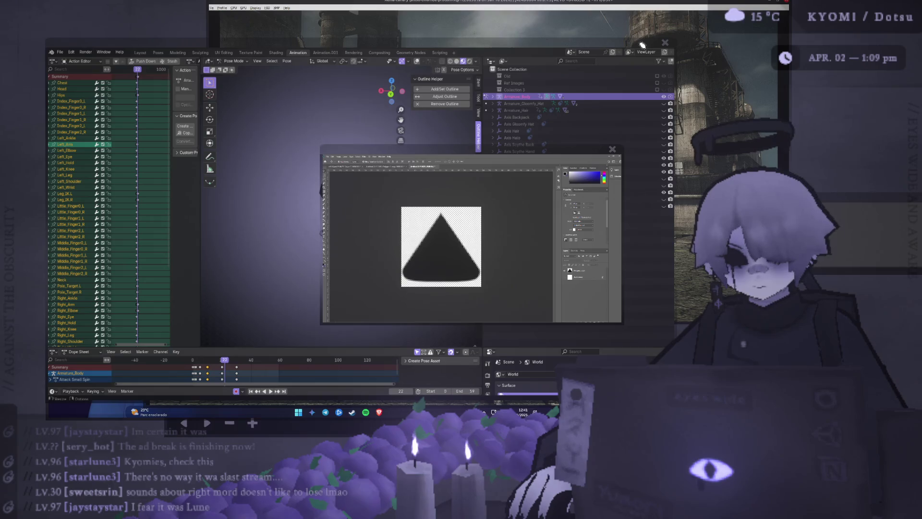
mouse_move(709, 480)
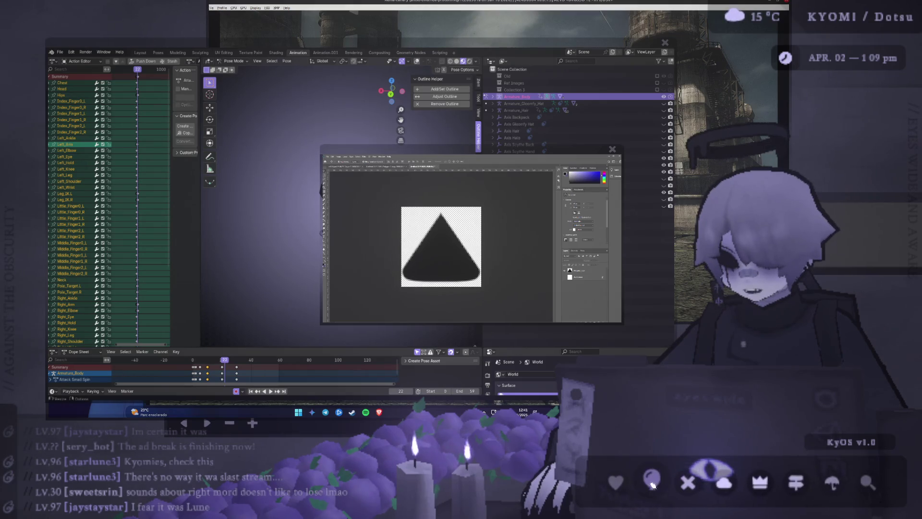
Step: Select the cursor_tip texture in Unity's Project panel and check it in Photoshop
left_click(654, 488)
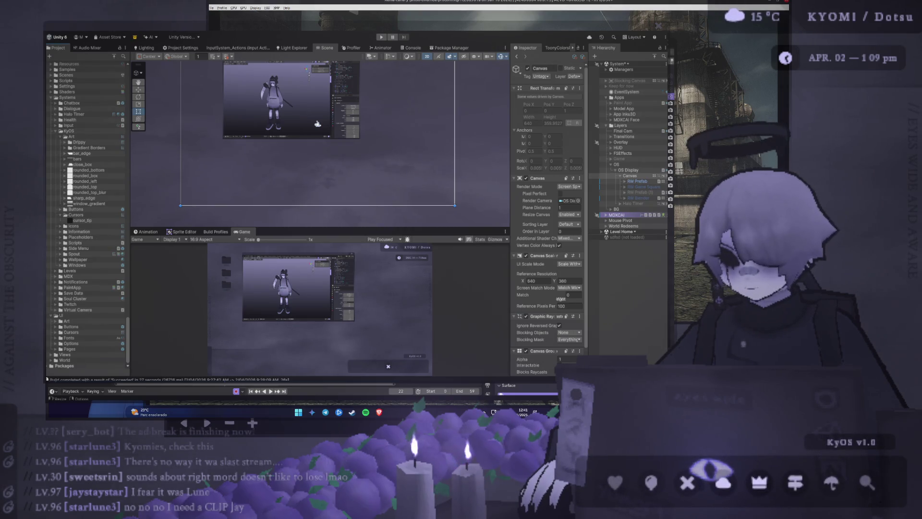
scroll(280, 164, "down", 3)
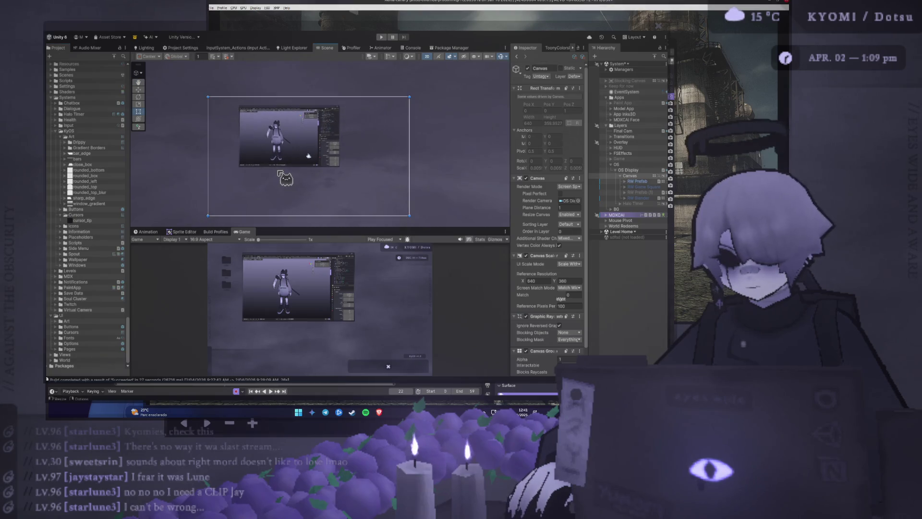
scroll(280, 172, "up", 1)
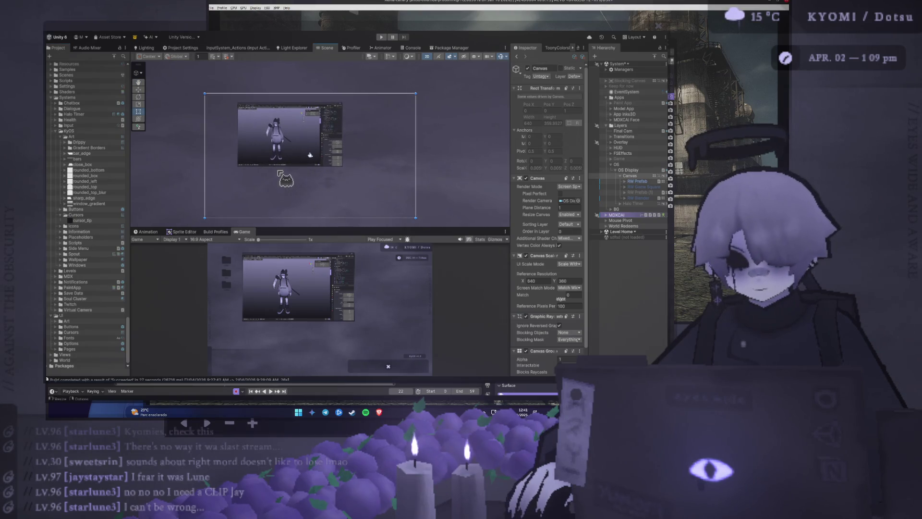
scroll(280, 172, "up", 1)
left_click(82, 220)
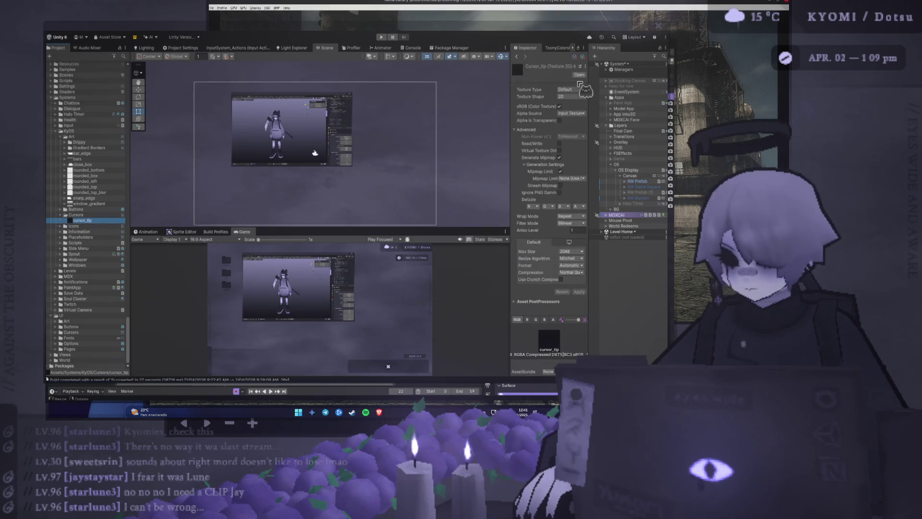
left_click_drag(509, 81, 465, 81)
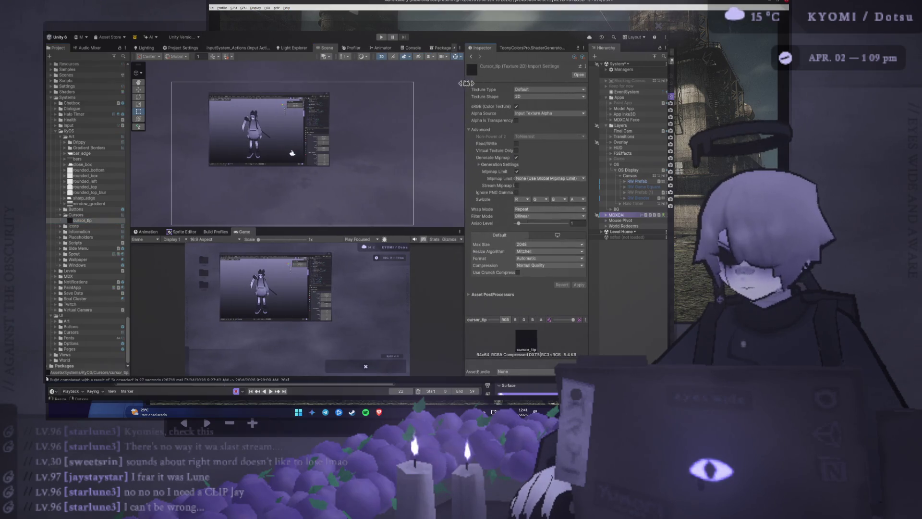
left_click(83, 220)
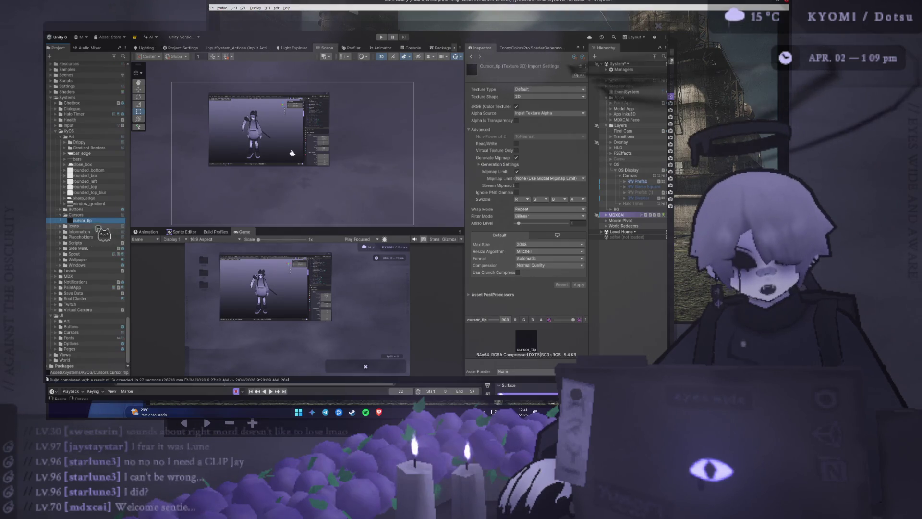
double_click(82, 220)
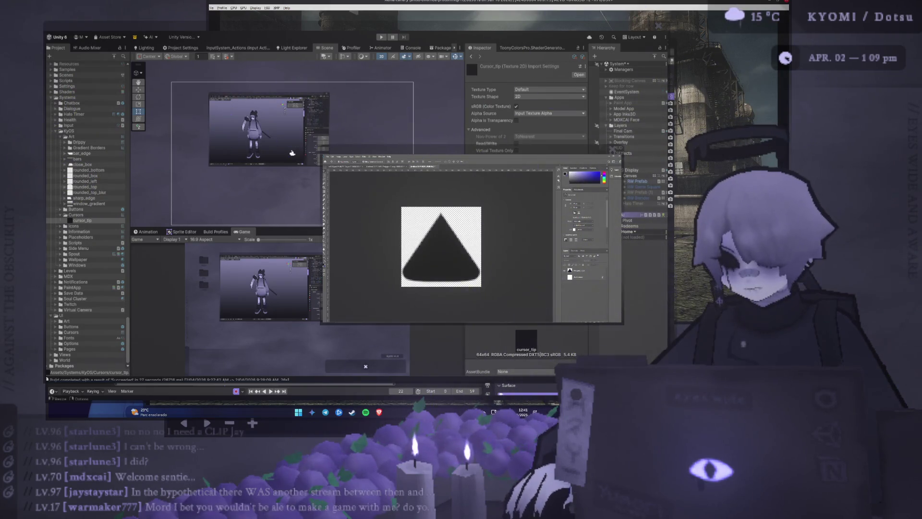
left_click(582, 69)
Step: Make cursor_tip a Sprite (2D and UI), place it in the scene, and parent it to Canvas
left_click(580, 72)
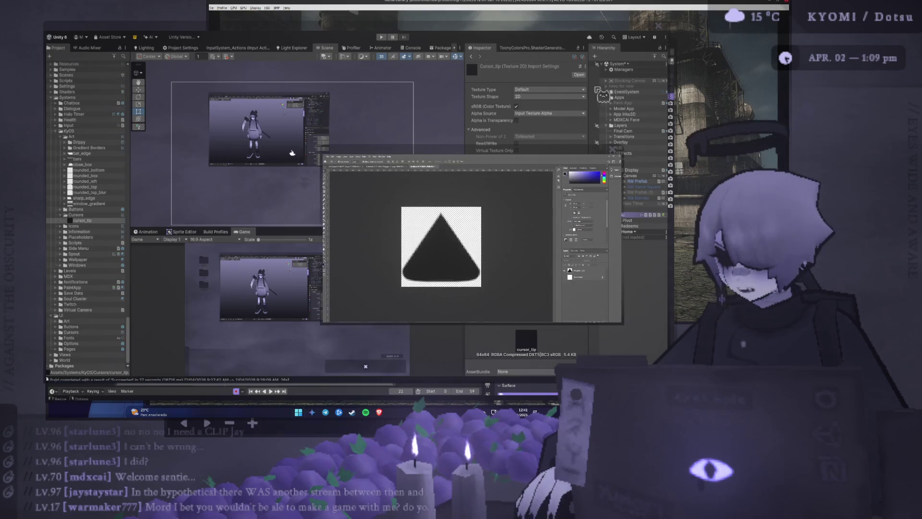
key("alt+Tab")
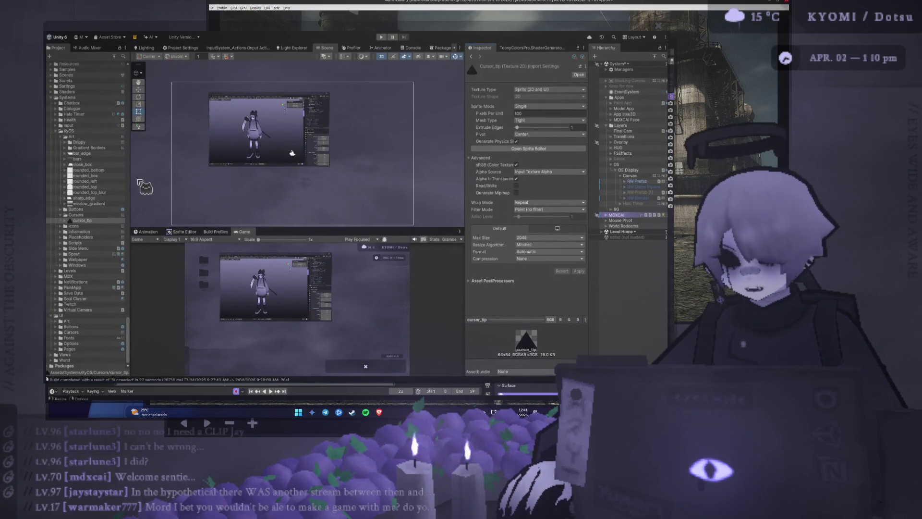
left_click_drag(94, 222, 310, 192)
mouse_move(627, 333)
left_mouse_down()
mouse_move(645, 215)
mouse_move(641, 177)
mouse_move(639, 185)
left_mouse_up()
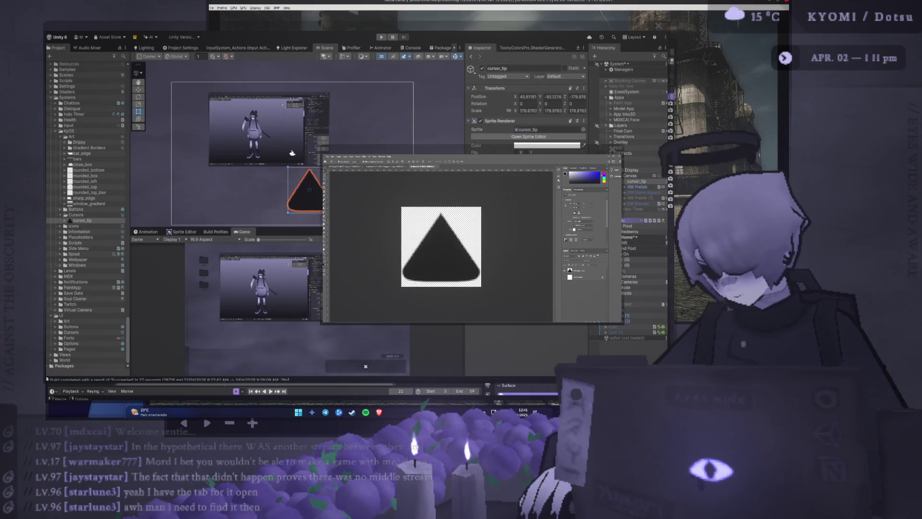
Step: Move the cursor_tip triangle up and left to about X -90, Y -33 beside the character
key("alt+Tab")
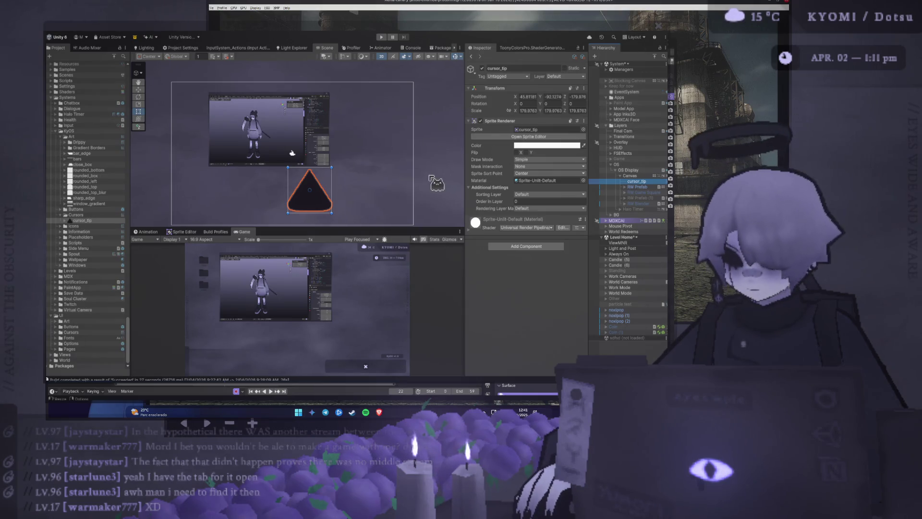
left_click_drag(338, 160, 336, 150)
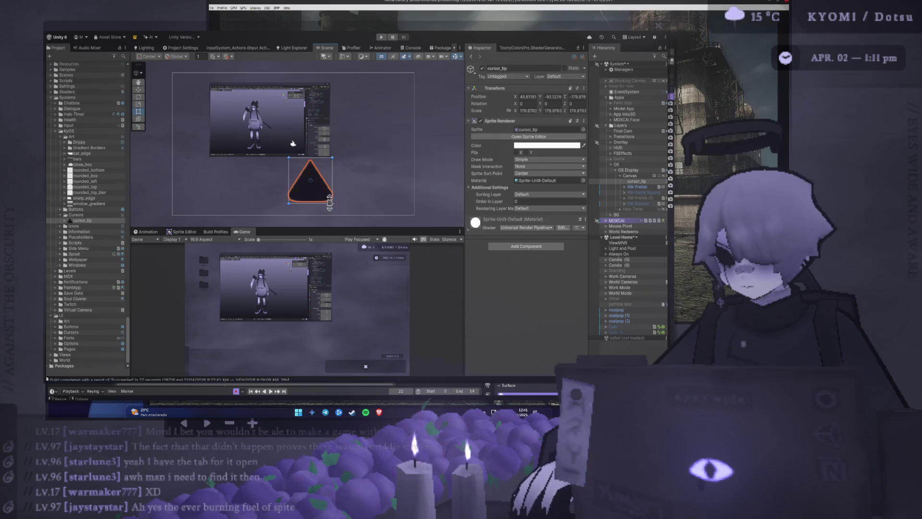
mouse_move(332, 204)
left_mouse_down()
mouse_move(350, 209)
mouse_move(342, 212)
mouse_move(343, 200)
left_mouse_up()
key("ctrl+z")
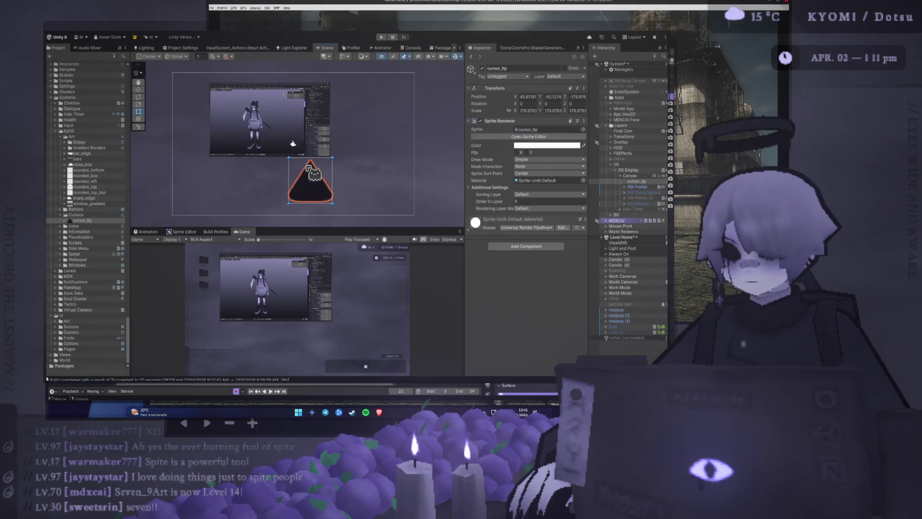
left_click_drag(321, 174, 277, 151)
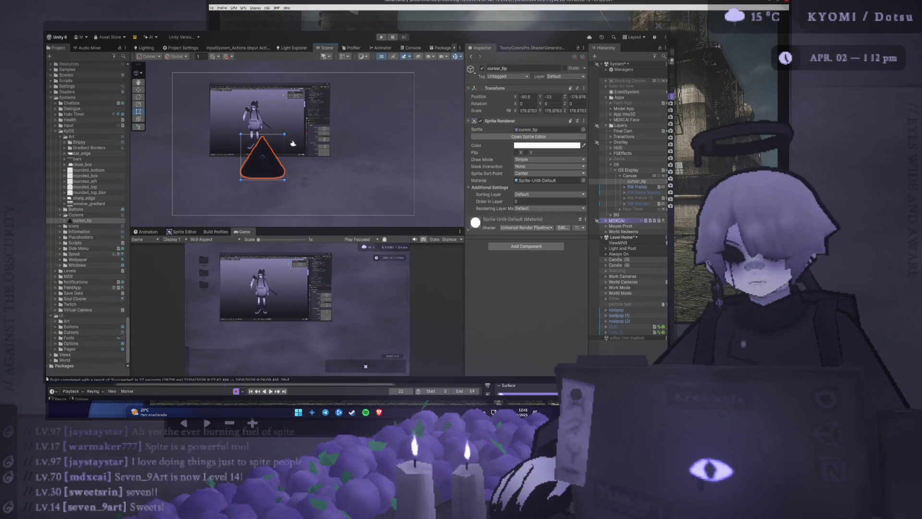
Step: Reset the cursor_tip triangle's position to 0, 0, 0
scroll(332, 120, "up", 3)
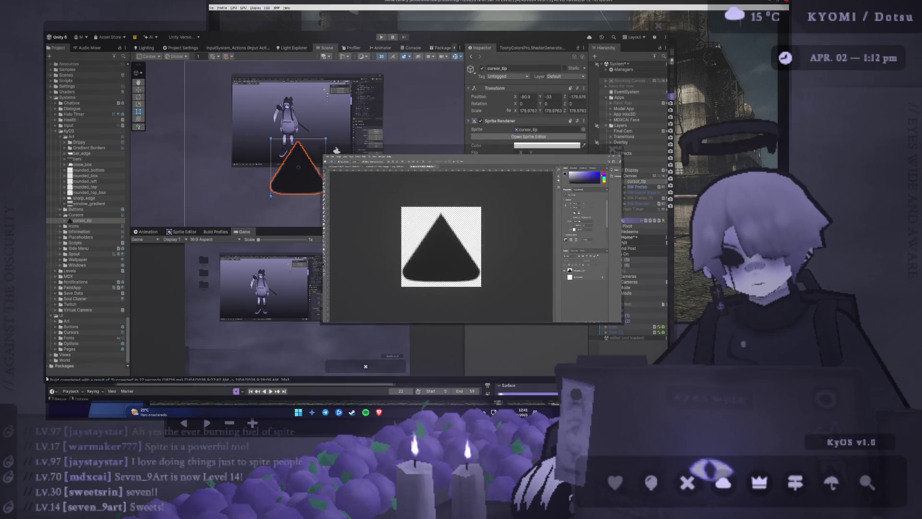
key("alt+Tab")
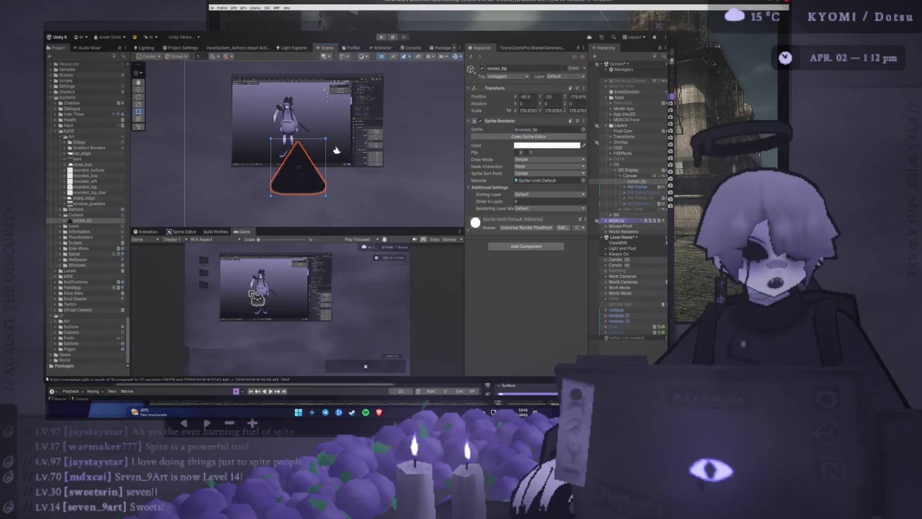
scroll(315, 180, "up", 1)
left_click(528, 110)
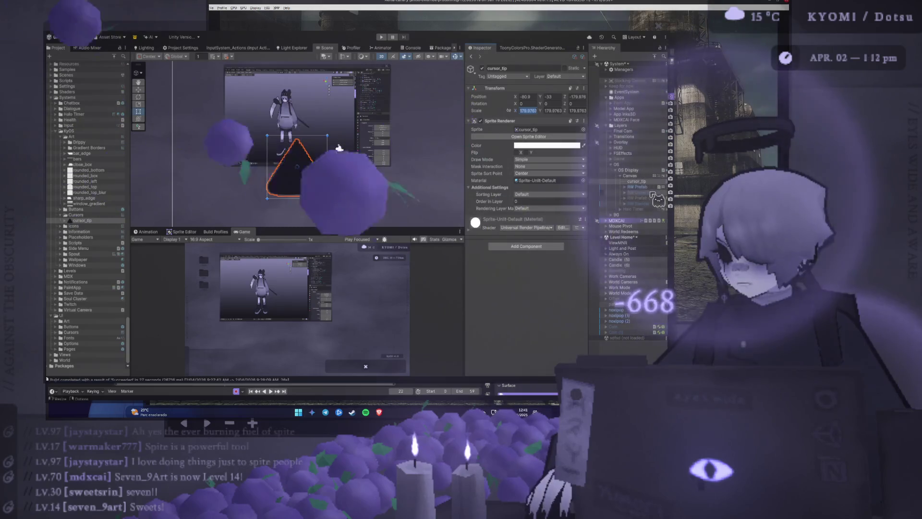
left_click(637, 182)
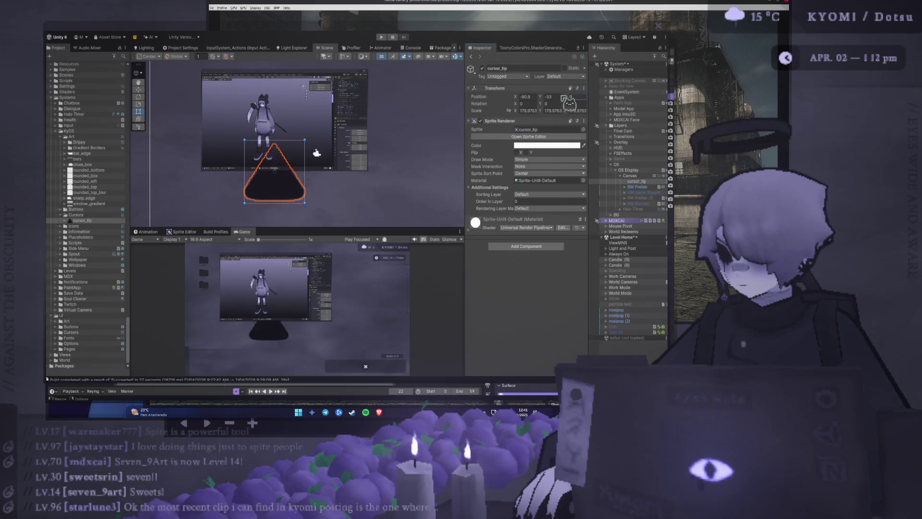
left_click_drag(539, 96, 541, 95)
key("ctrl+z")
key("f")
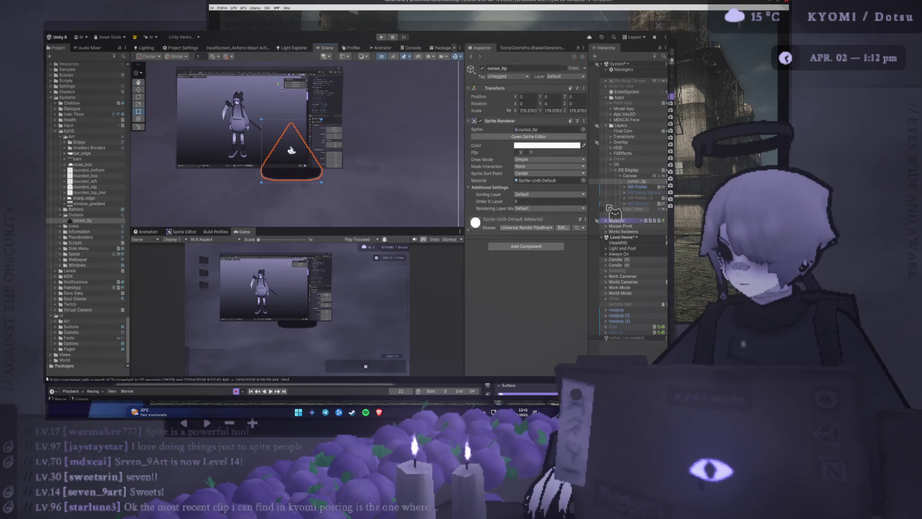
Step: Reorder cursor_tip below the RW Render objects and orbit close to it in 3D perspective
mouse_move(638, 182)
left_mouse_down()
mouse_move(640, 212)
mouse_move(653, 211)
left_mouse_up()
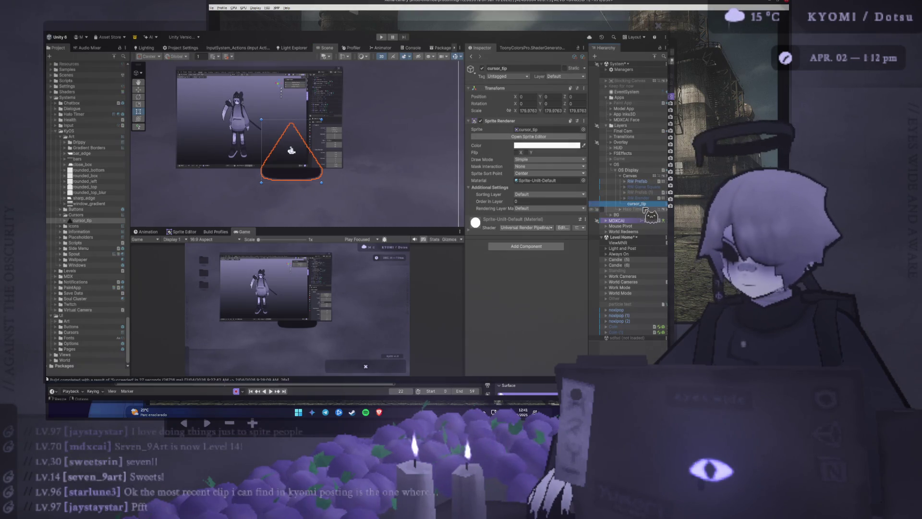
left_click(381, 56)
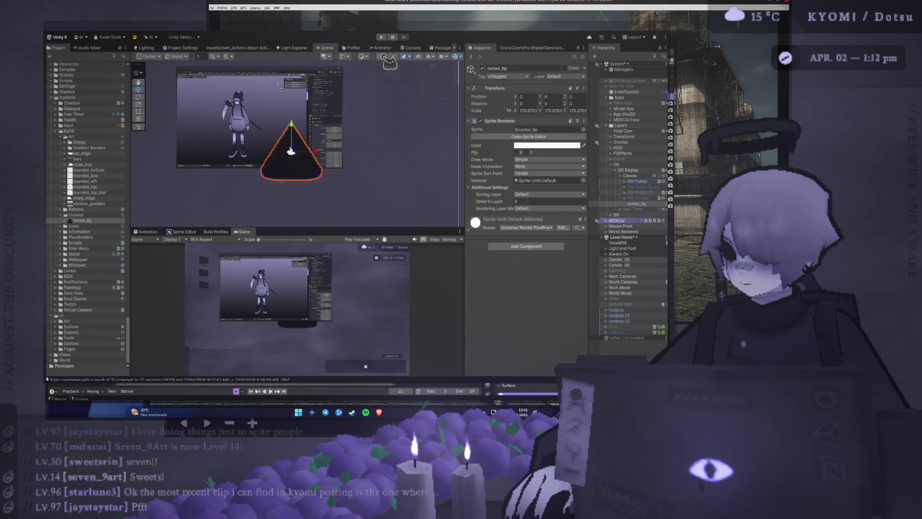
left_click_drag(372, 100, 387, 177)
Step: Inspect the RW Blender, RW Prefab and cursor_tip objects, then return the Scene view to 2D
left_click(646, 199)
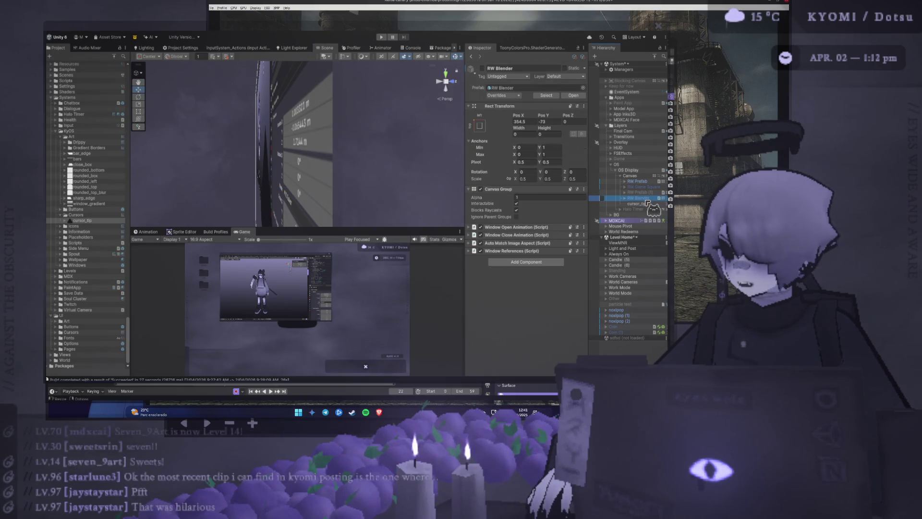
key("Up")
key("Up")
key("Up")
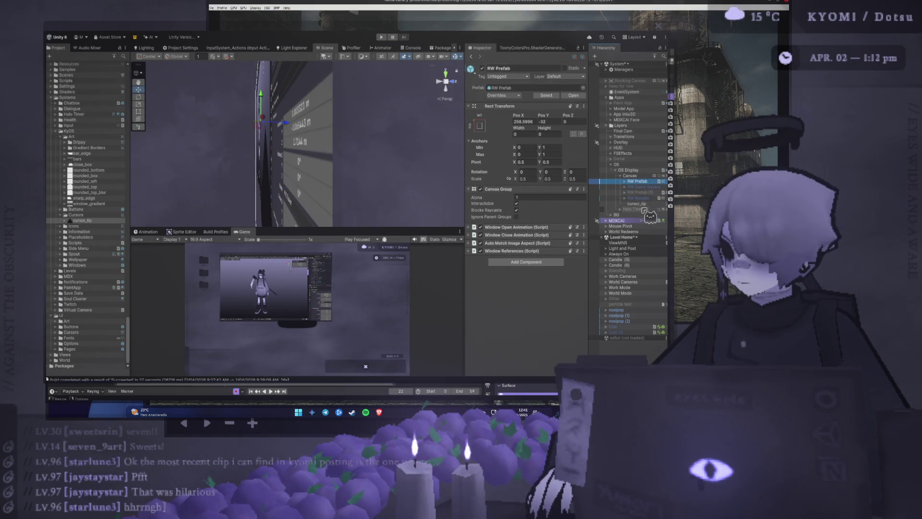
left_click(638, 203)
mouse_move(312, 135)
left_mouse_down()
mouse_move(393, 144)
mouse_move(401, 153)
mouse_move(380, 124)
left_mouse_up()
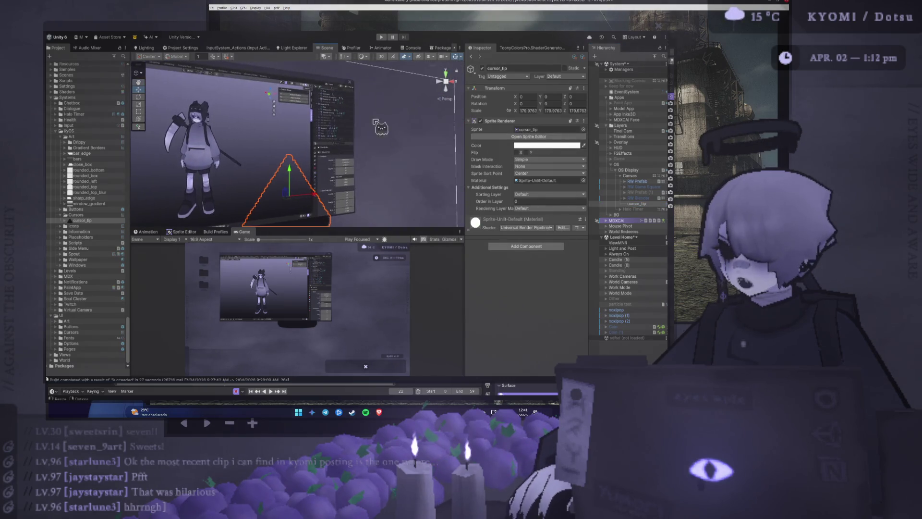
left_click(393, 58)
Step: Create a new UI Image under the Canvas showing the cursor_tip triangle sprite
left_click(630, 176)
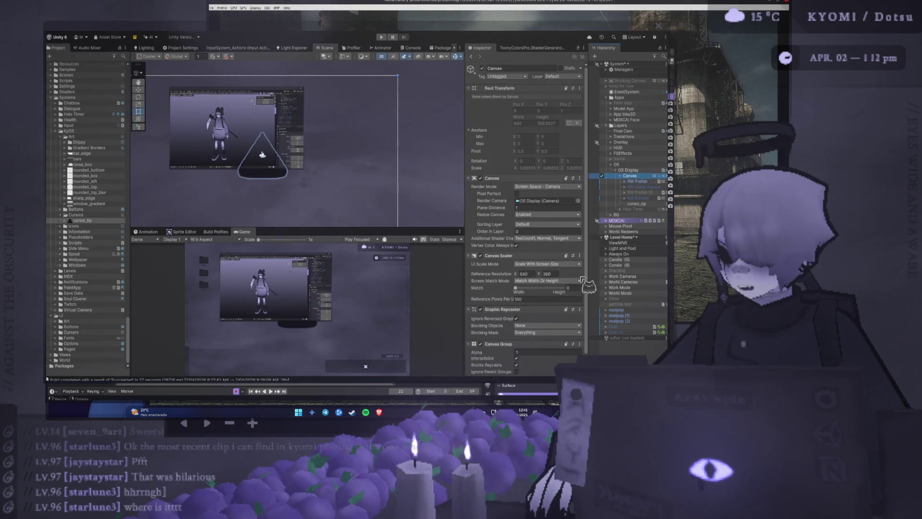
key("ctrl+v")
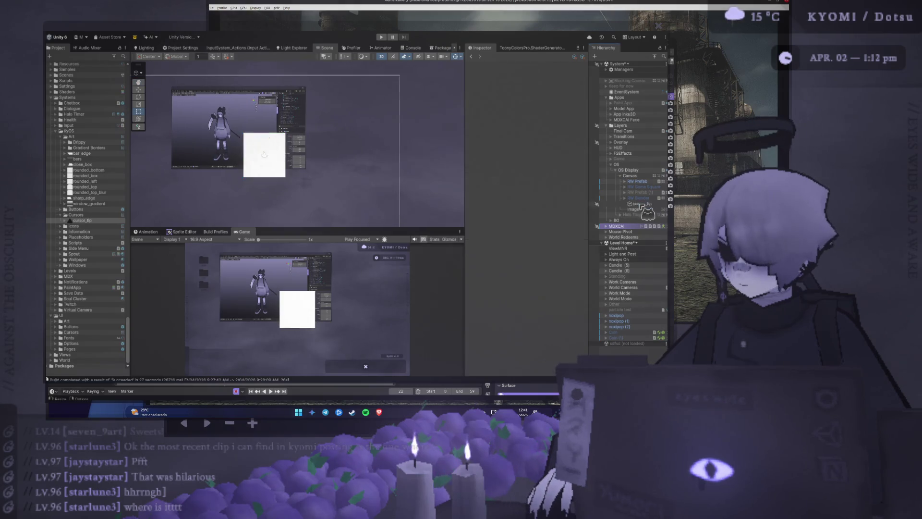
left_click_drag(642, 207, 634, 209)
left_click(264, 155)
key("alt+Tab")
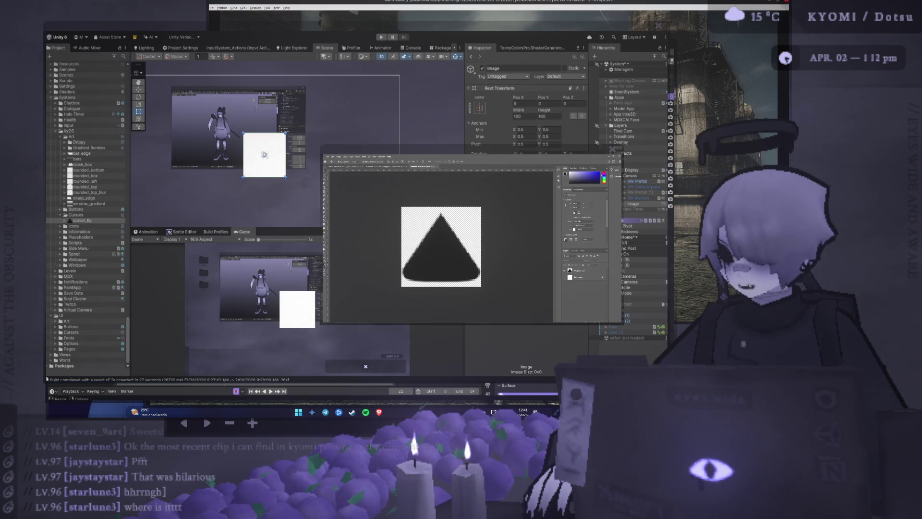
key("alt+Tab")
mouse_move(437, 168)
left_mouse_down()
mouse_move(386, 84)
mouse_move(430, 78)
left_mouse_up()
Step: Try a 45 X rotation on the Image, then revert it to 0
left_click(528, 154)
type("45")
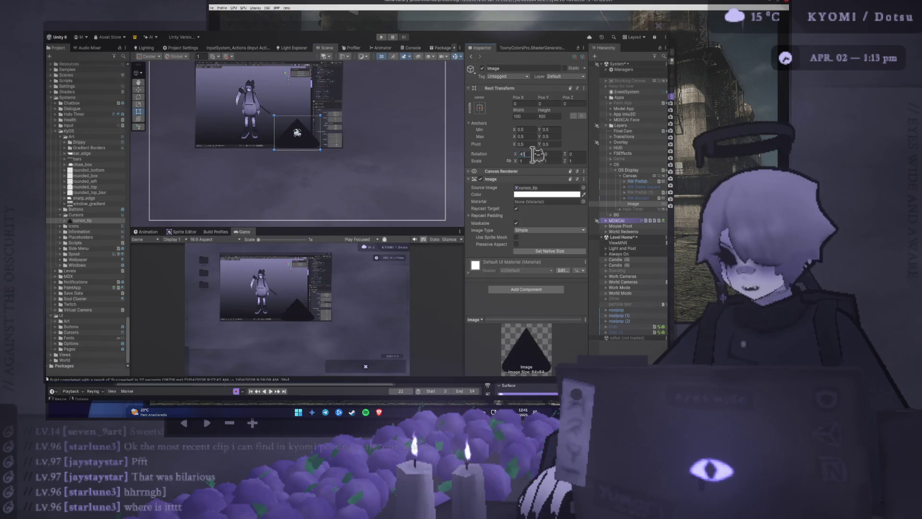
key("Escape")
Step: Set the triangle Image's Rotation Z to 45 to make a diamond
left_click(547, 154)
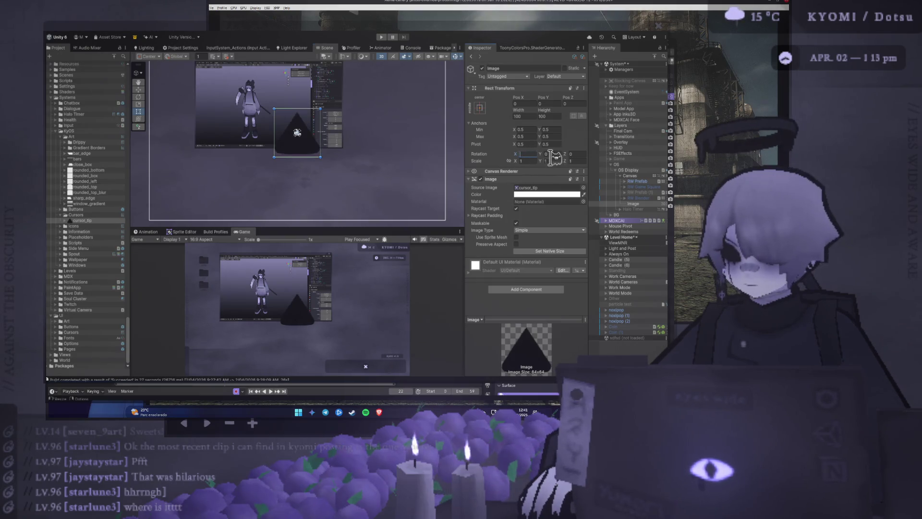
key("Tab")
type("45")
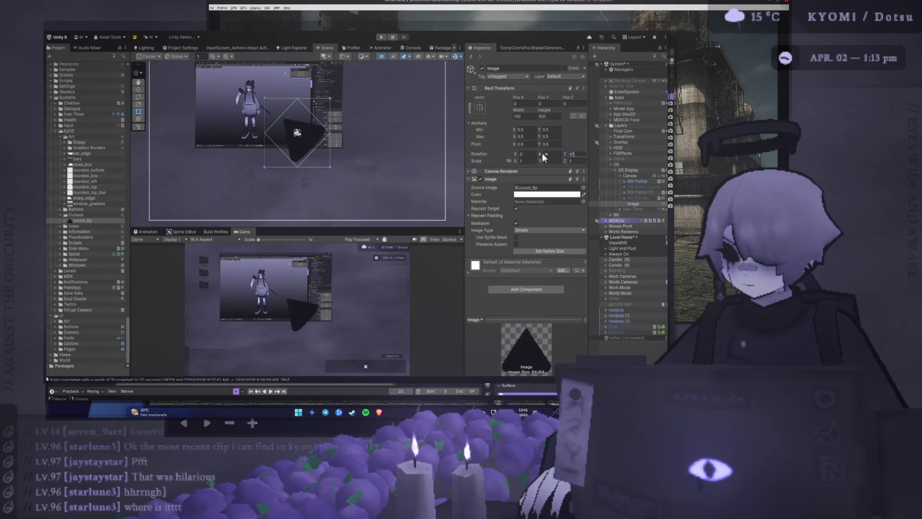
Step: Move the diamond down-left to -88.93, -96.23 and shrink it to 73.22 by 73.22
mouse_move(309, 126)
left_mouse_down()
mouse_move(396, 120)
mouse_move(320, 125)
left_mouse_up()
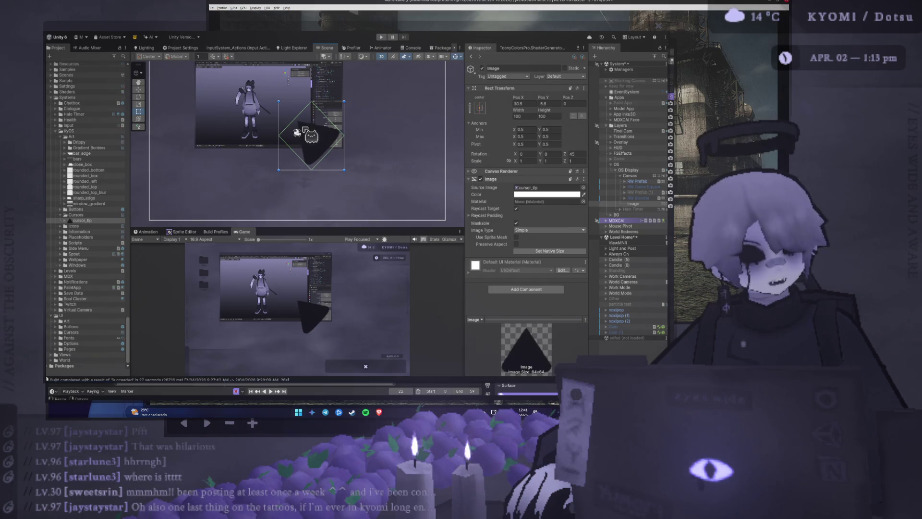
left_click_drag(305, 129, 268, 158)
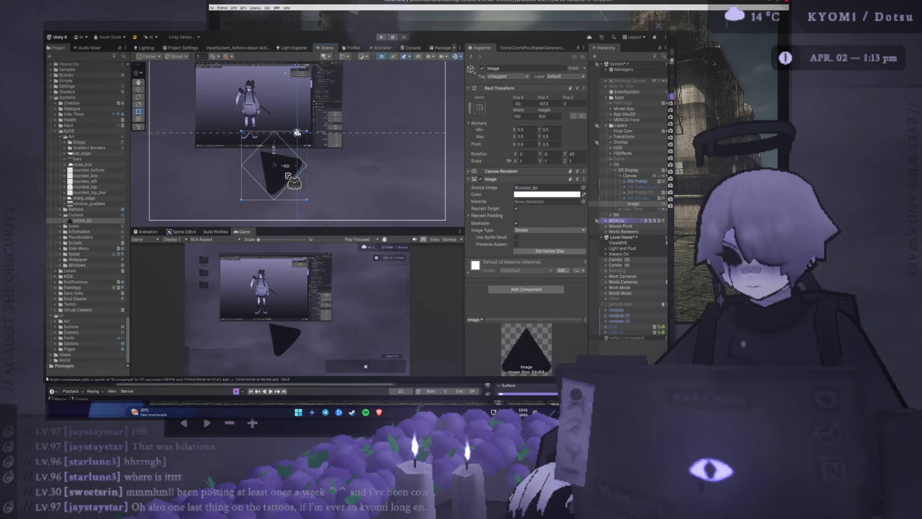
scroll(287, 178, "up", 1)
scroll(286, 177, "up", 1)
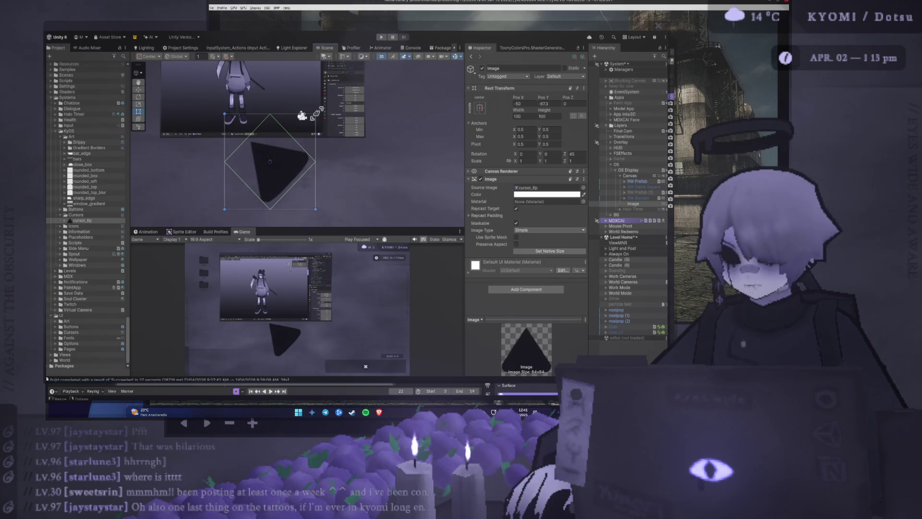
mouse_move(309, 118)
left_mouse_down()
mouse_move(296, 137)
mouse_move(313, 161)
left_mouse_up()
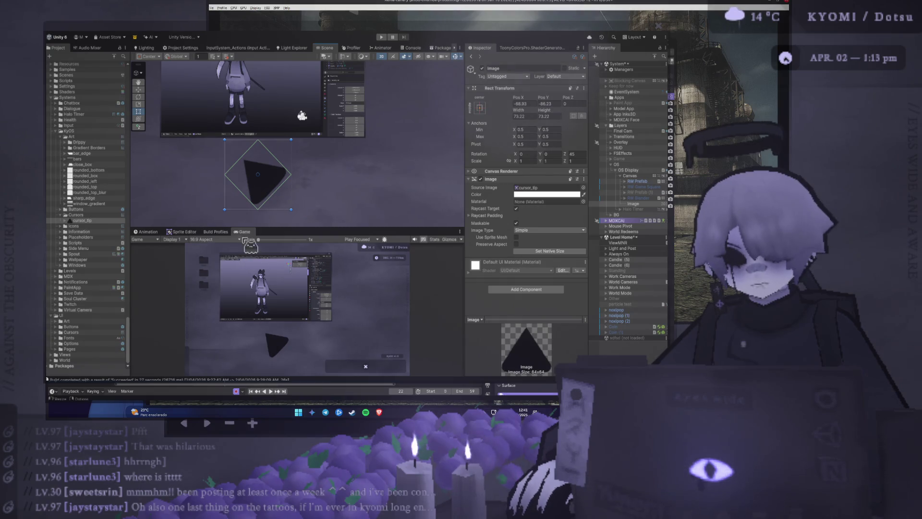
left_click_drag(285, 157, 311, 145)
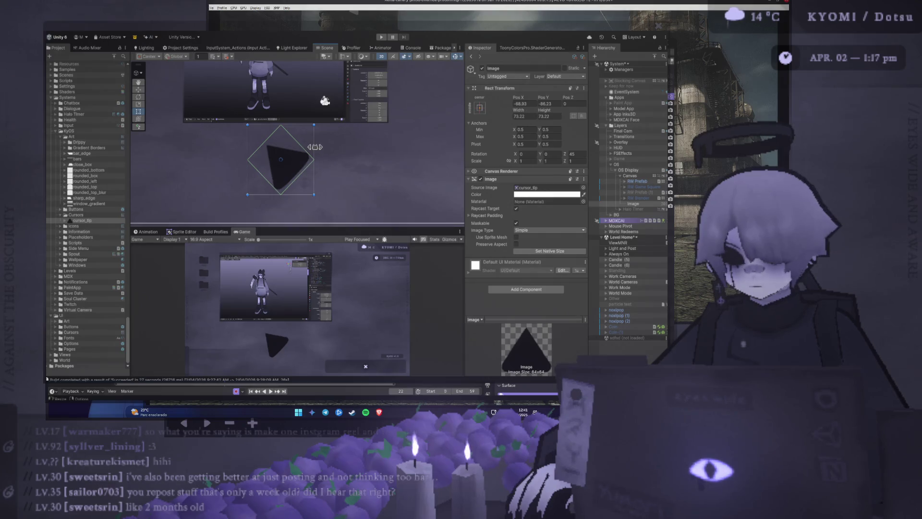
Step: Shrink the cursor_tip triangle to about 57 units and move it up-left toward the character
left_click_drag(317, 146, 303, 149)
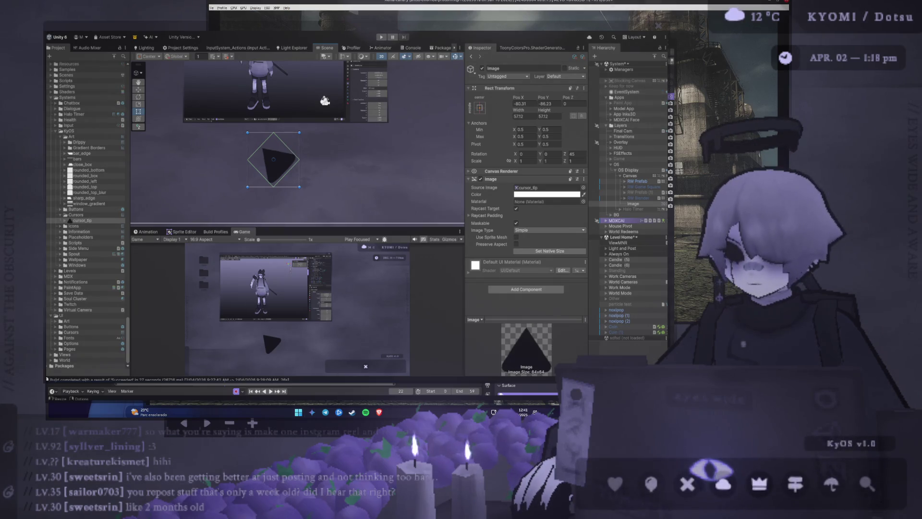
key("alt+Tab")
key("alt+Tab")
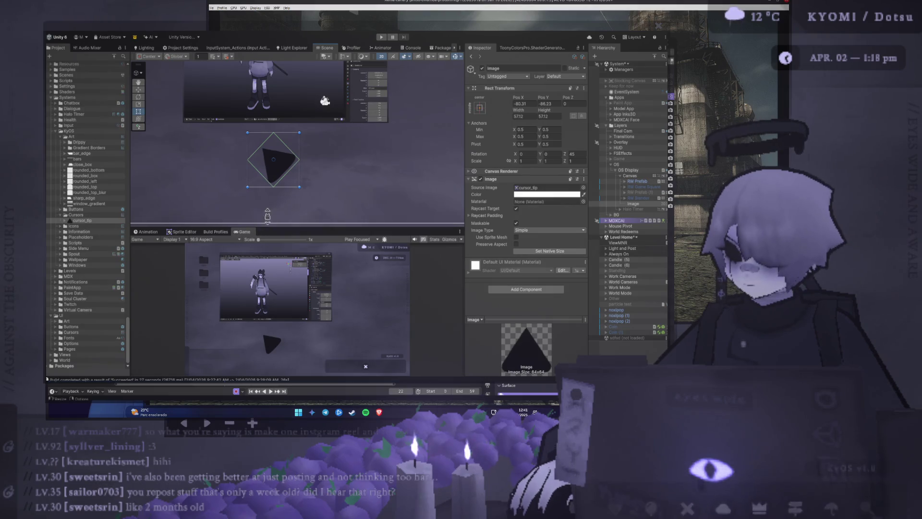
left_click_drag(275, 176, 251, 156)
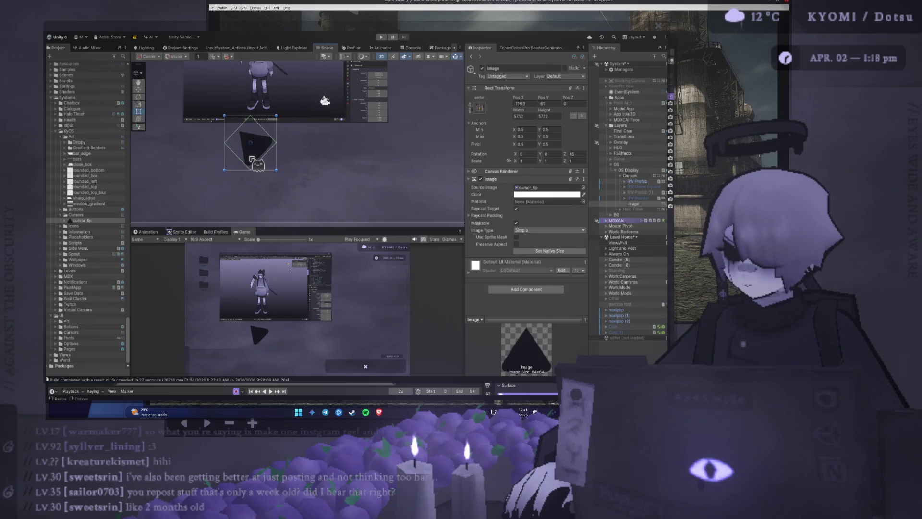
Step: Duplicate the triangle and move the copy, Image (1), down-right to -42.8, -92.5
key("ctrl+d")
key("w")
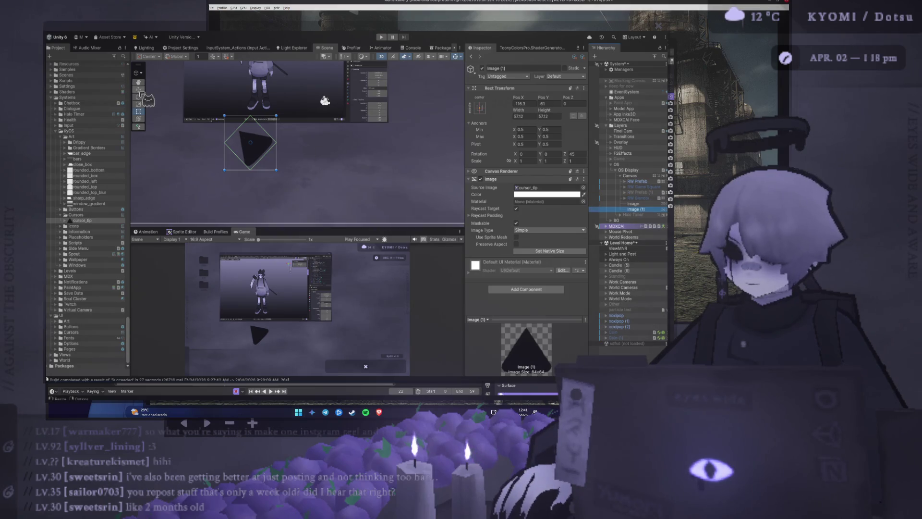
left_click_drag(259, 149, 305, 171)
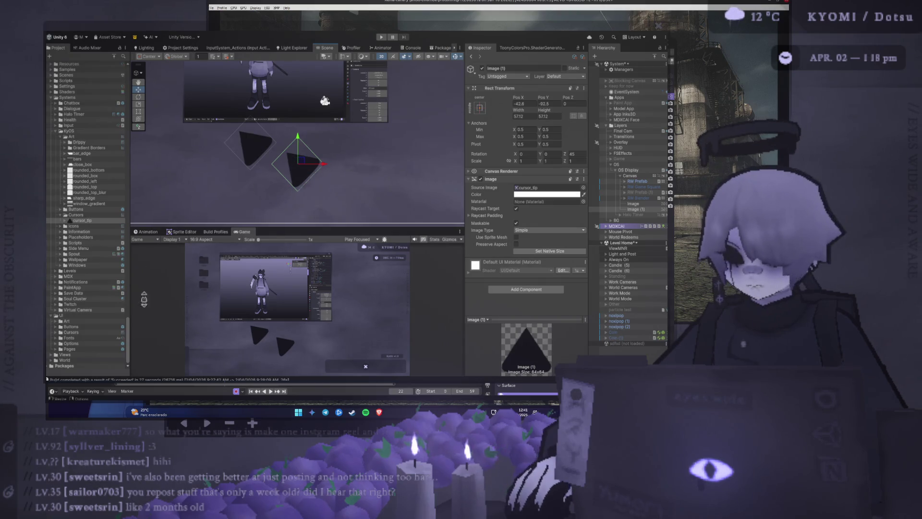
key("alt+Tab")
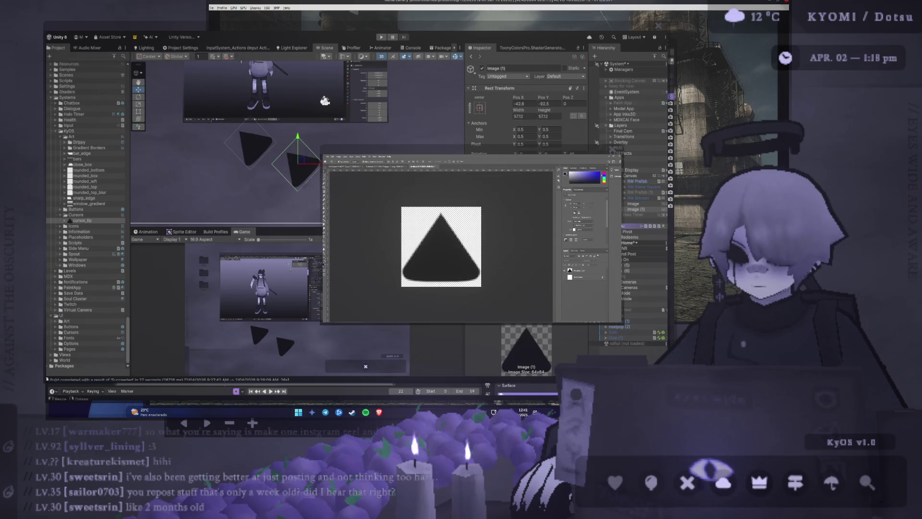
key("alt+Tab")
key("alt+Tab")
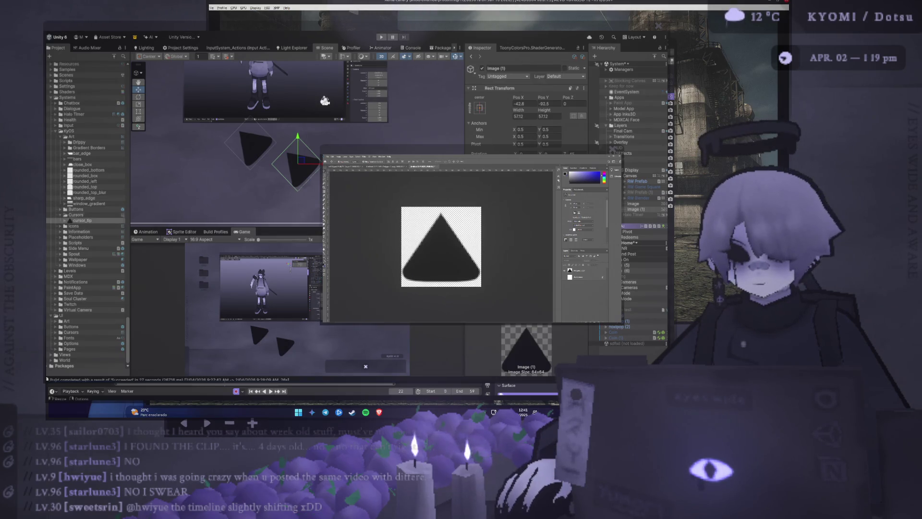
Step: Make scythe_cursor a Sprite (2D and UI) and assign it to Image (2), a copy of Image (1)
left_click(86, 225)
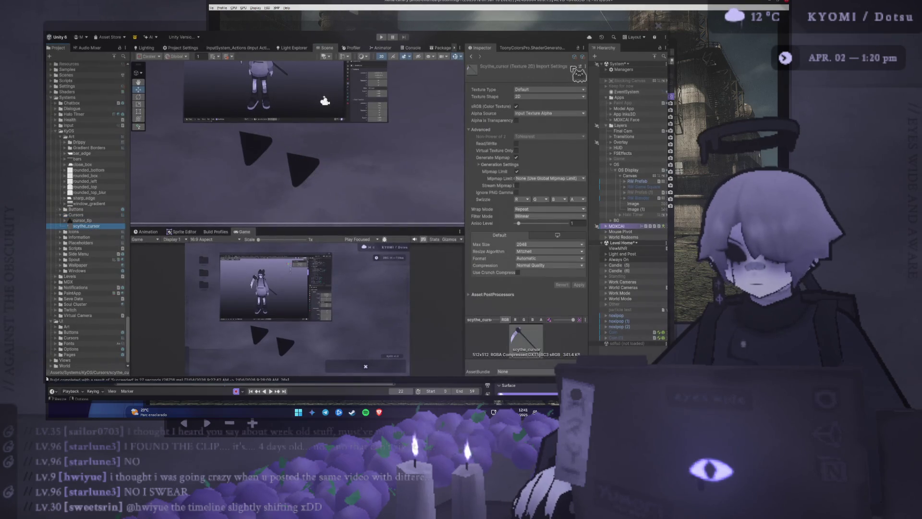
left_click(578, 73)
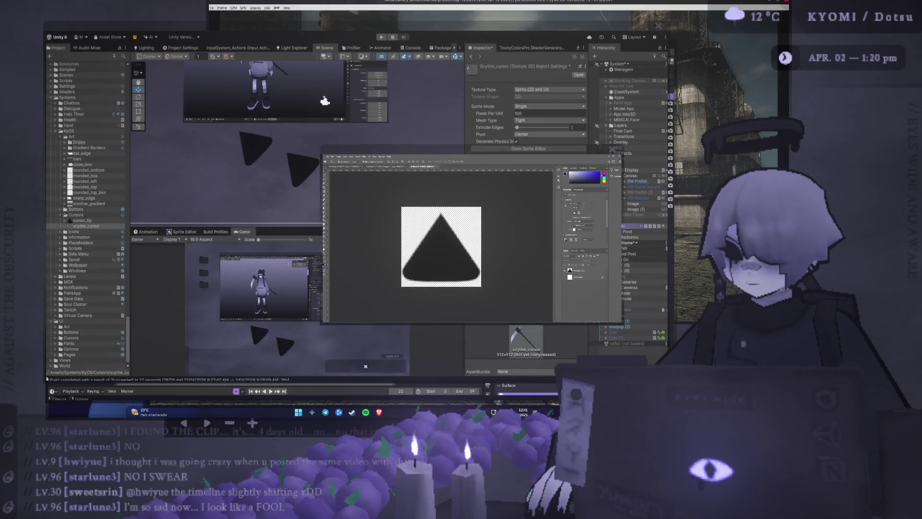
left_click(632, 209)
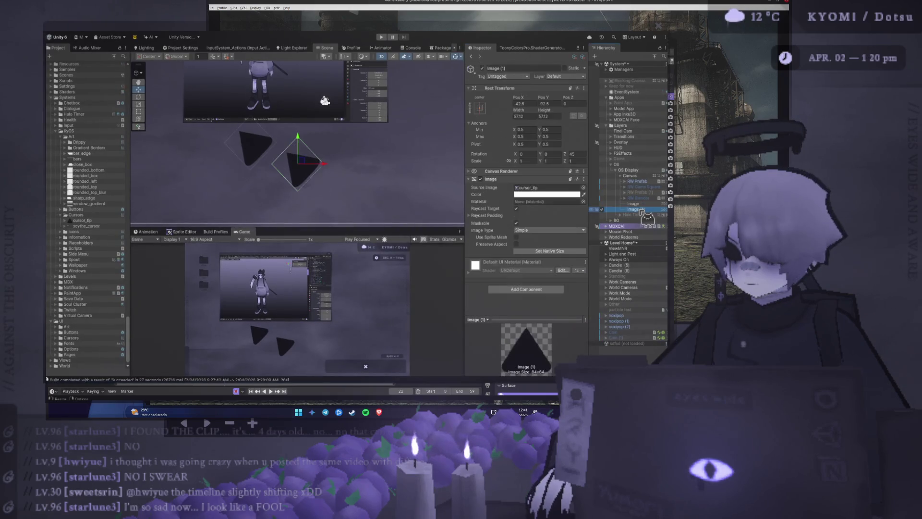
key("ctrl+d")
left_click_drag(302, 163, 352, 176)
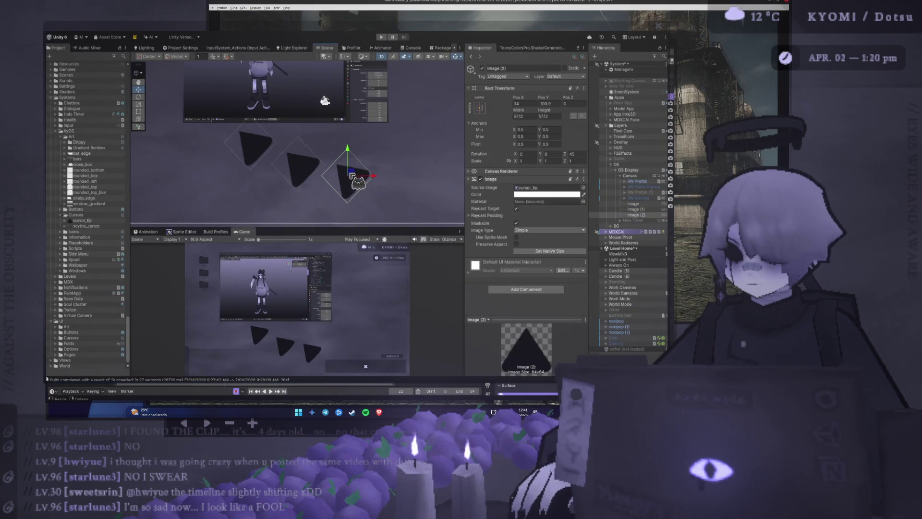
left_click_drag(86, 226, 538, 187)
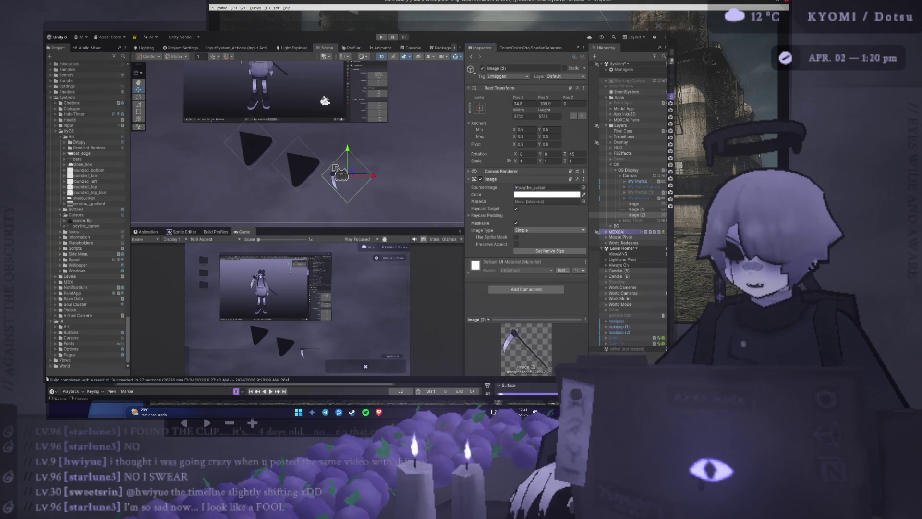
Step: Delete the original triangle Image from the canvas
left_click_drag(336, 170, 295, 149)
left_click(202, 133)
key("Delete")
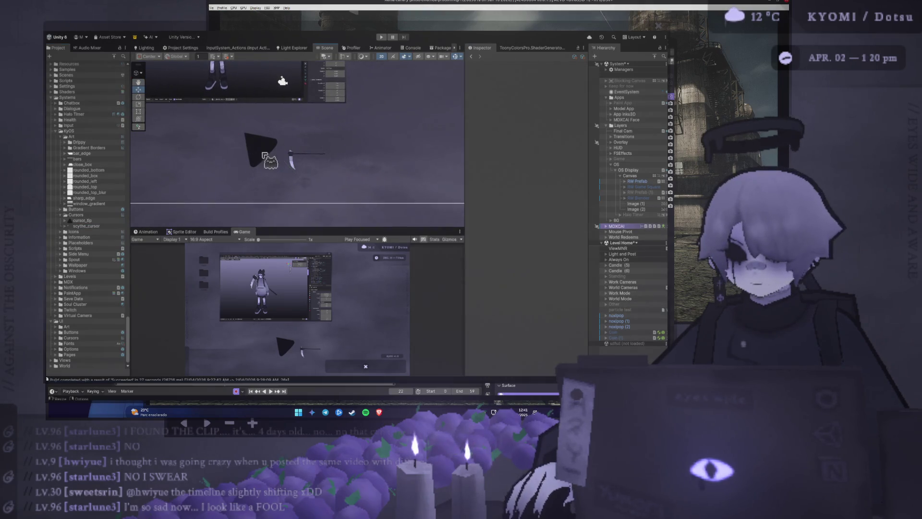
Step: Set the scythe Image (2) Rotation Z to 0 so it stands upright
left_click(292, 159)
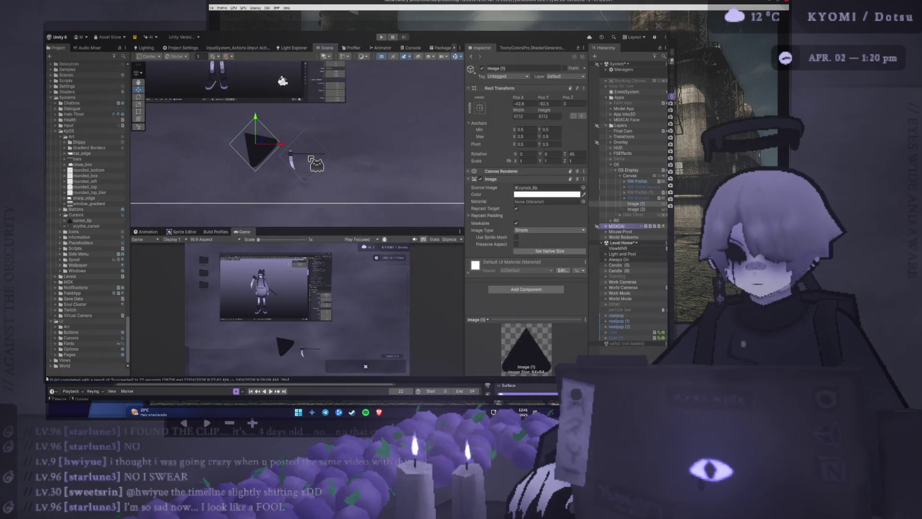
left_click(534, 154)
left_click(576, 153)
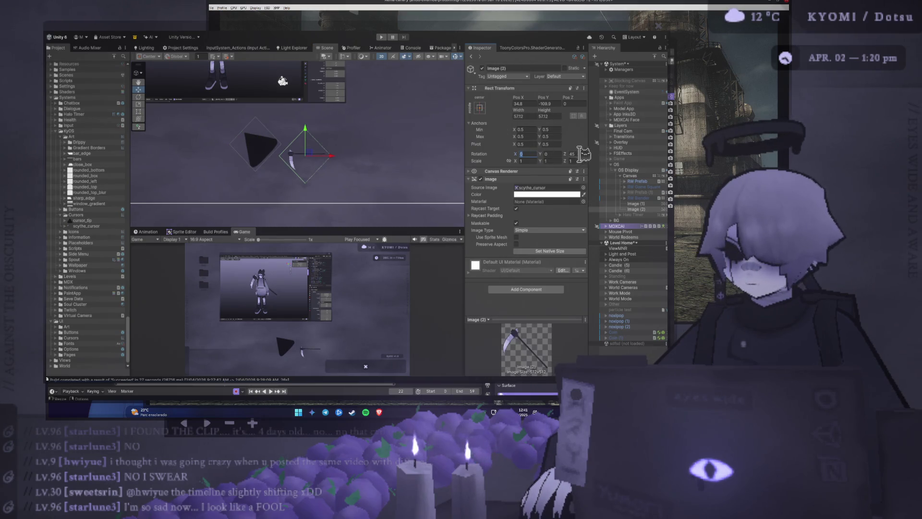
type("0")
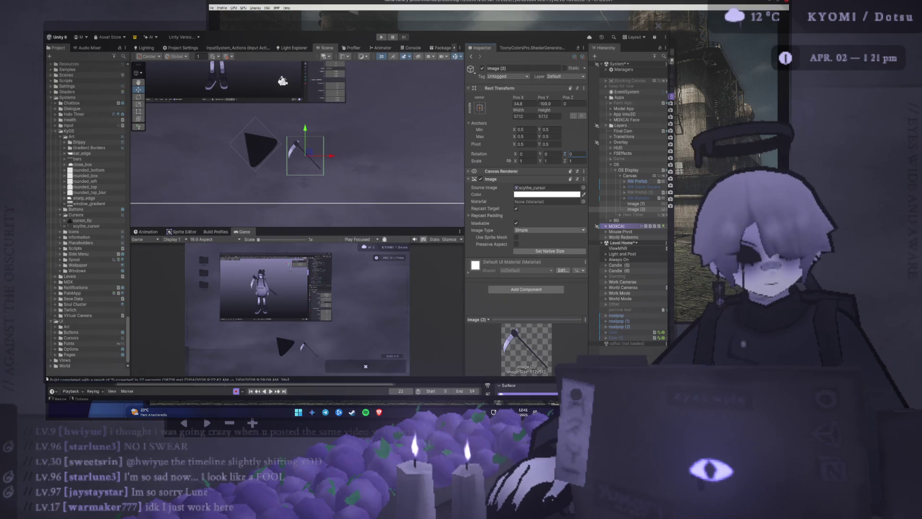
Step: Scale the triangle Image (1) down to about 0.58 with the Rect tool
left_click(292, 155)
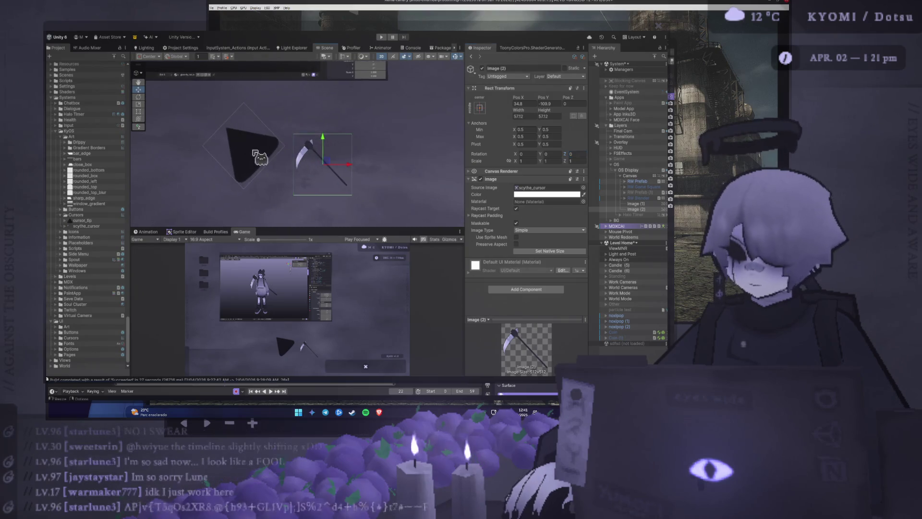
scroll(279, 151, "up", 2)
left_click(267, 148)
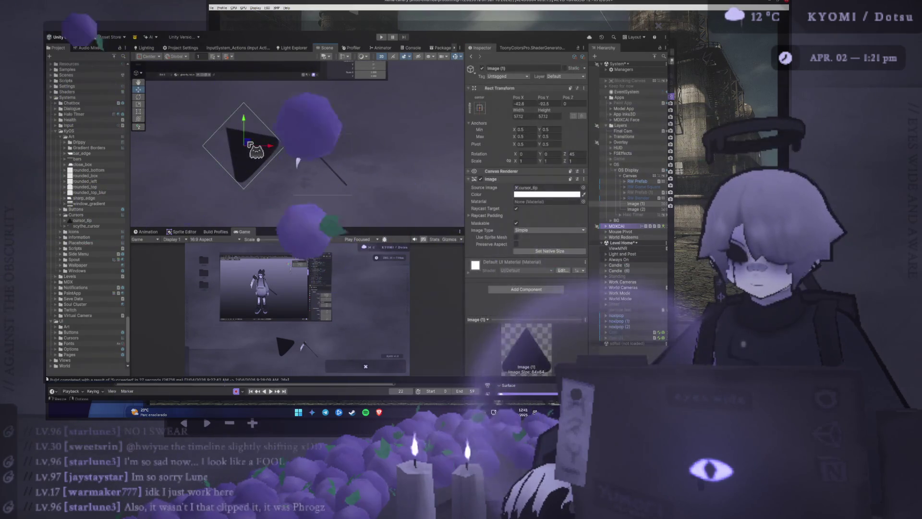
key("r")
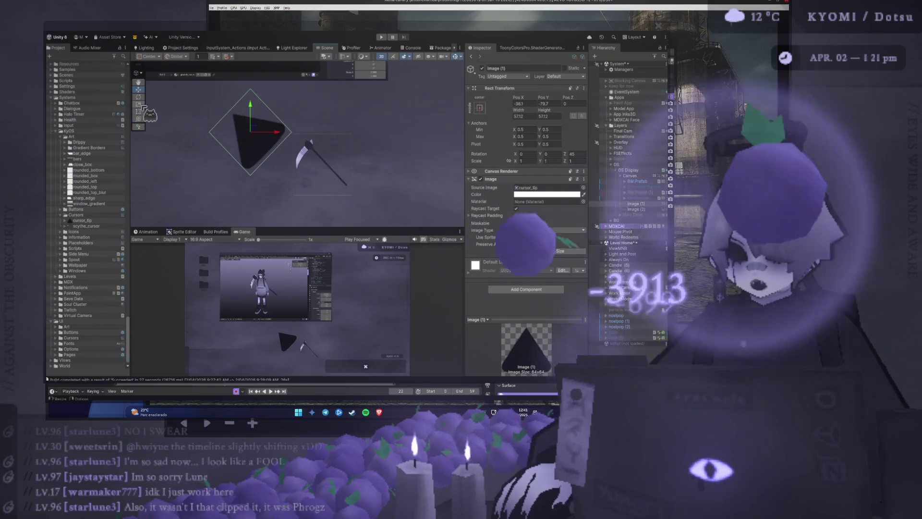
mouse_move(250, 131)
left_mouse_down()
mouse_move(246, 143)
mouse_move(284, 115)
left_mouse_up()
Step: Shrink the triangle cursor further, to about a third of its size
key("w")
left_click(319, 157)
left_click(272, 110)
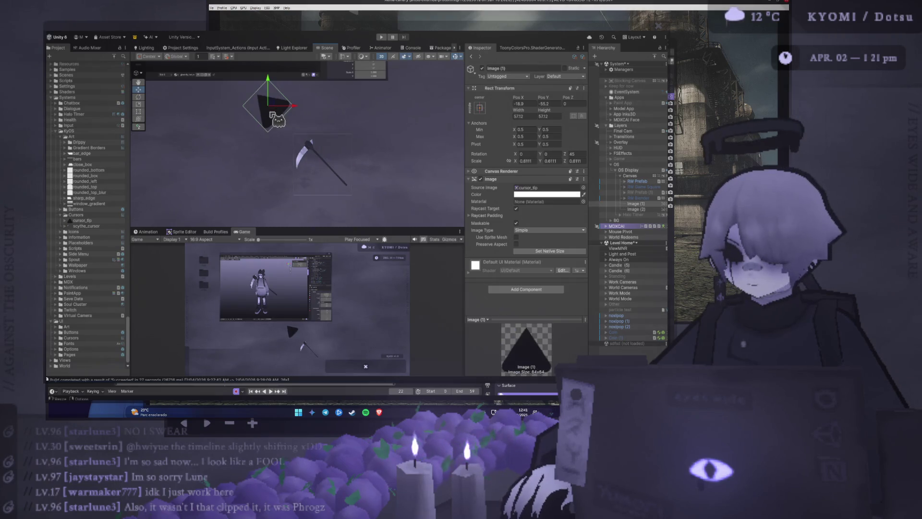
left_click(138, 104)
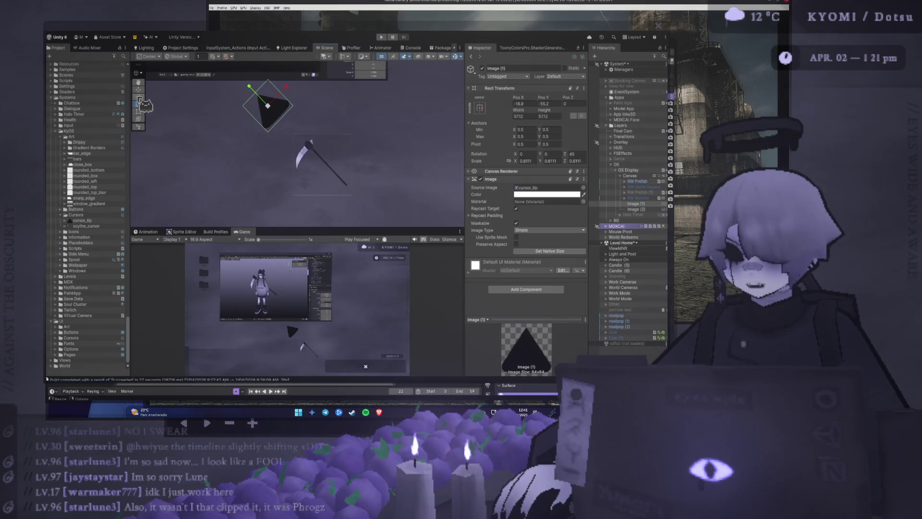
left_click(138, 96)
left_click(139, 103)
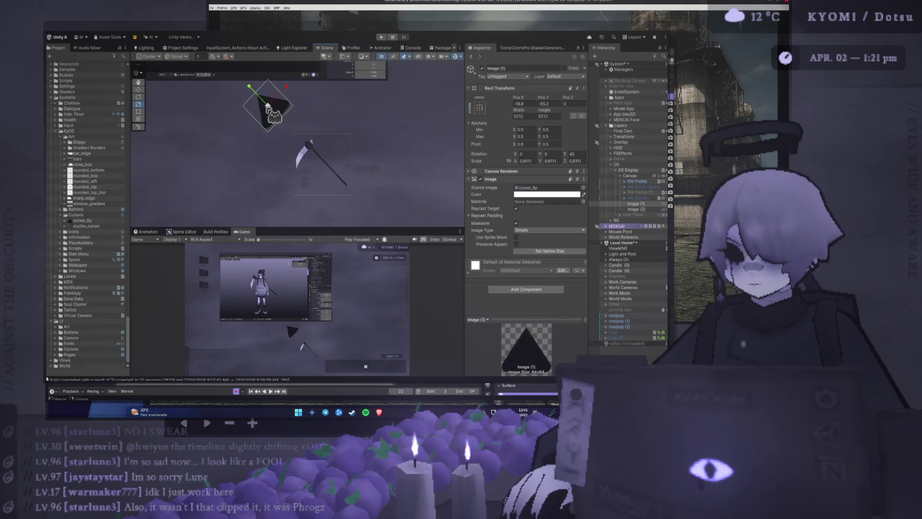
left_click_drag(273, 111, 245, 110)
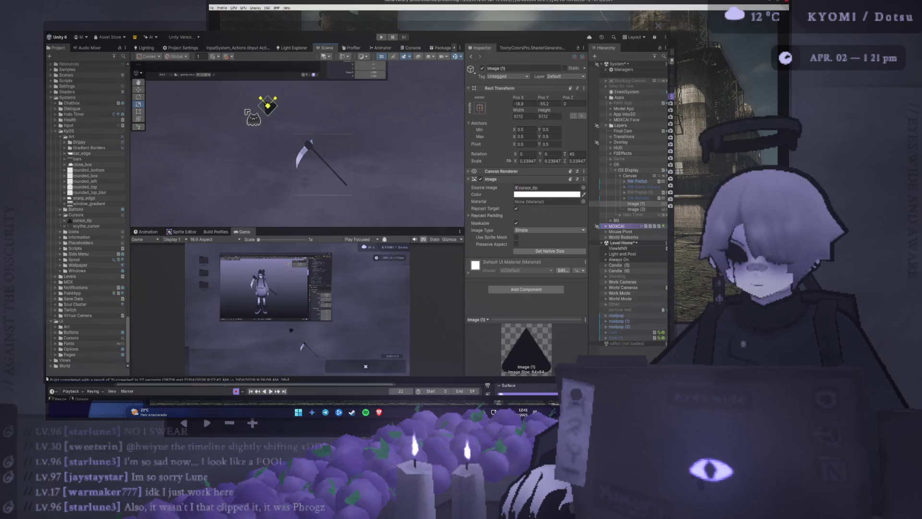
Step: Move the scythe Image (2) up-left toward the triangle and check it in the Game view
left_click(318, 158)
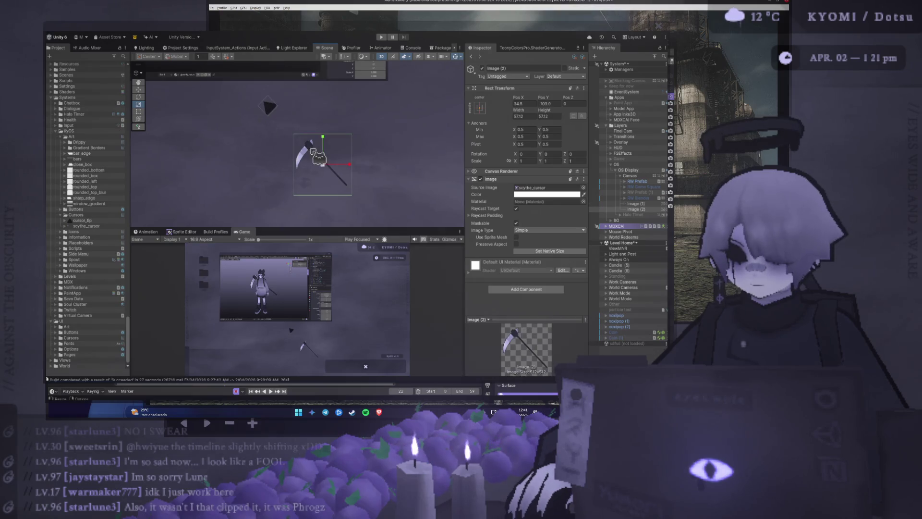
left_click(138, 89)
left_click_drag(329, 164, 300, 138)
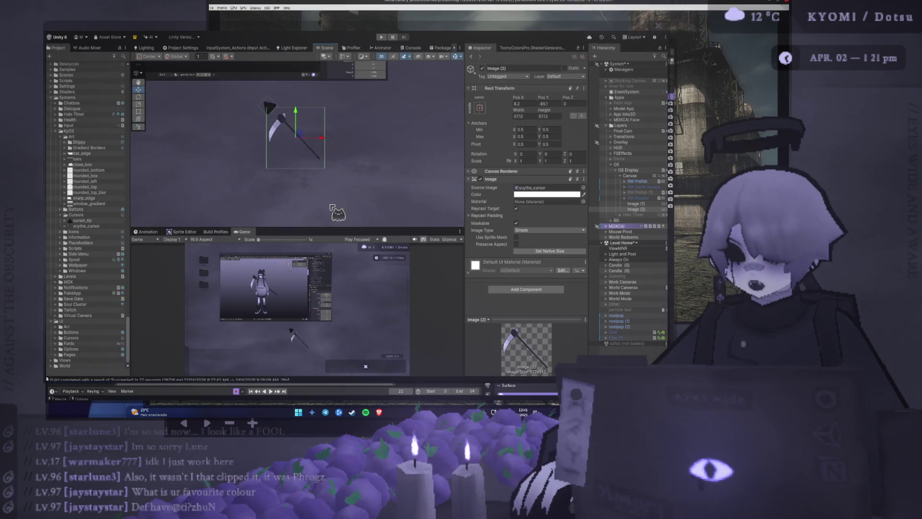
mouse_move(339, 228)
left_mouse_down()
mouse_move(339, 91)
mouse_move(297, 86)
mouse_move(289, 251)
left_mouse_up()
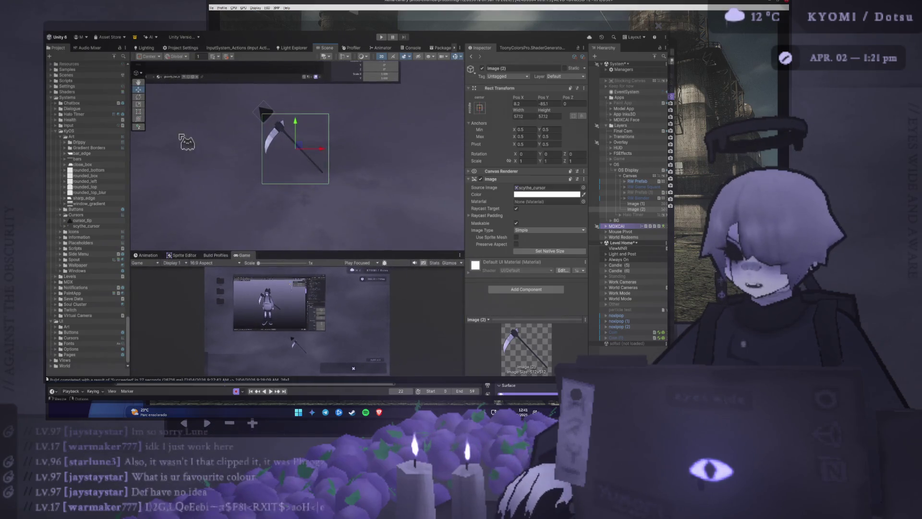
left_click(268, 114)
Step: Make the triangle cursor slightly smaller, at -18.8, -56.2 just above the scythe
left_click(267, 114)
key("t")
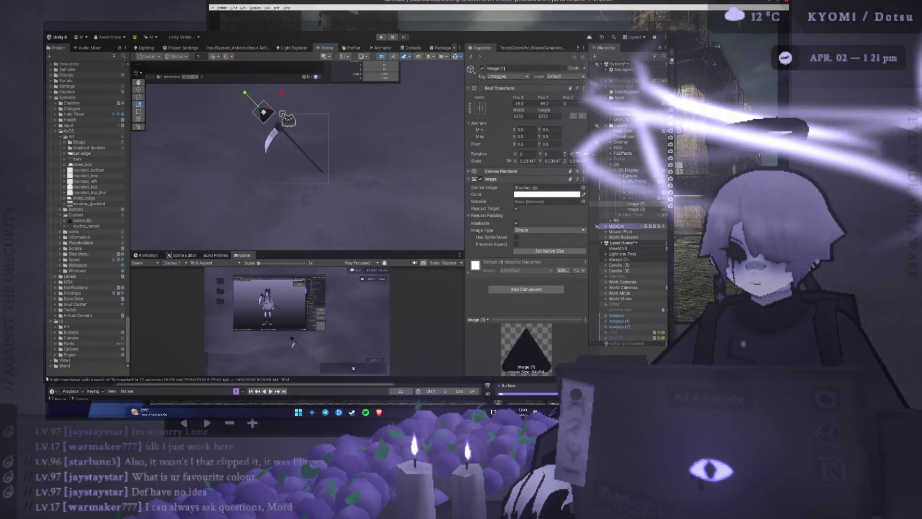
left_click_drag(282, 126, 265, 121)
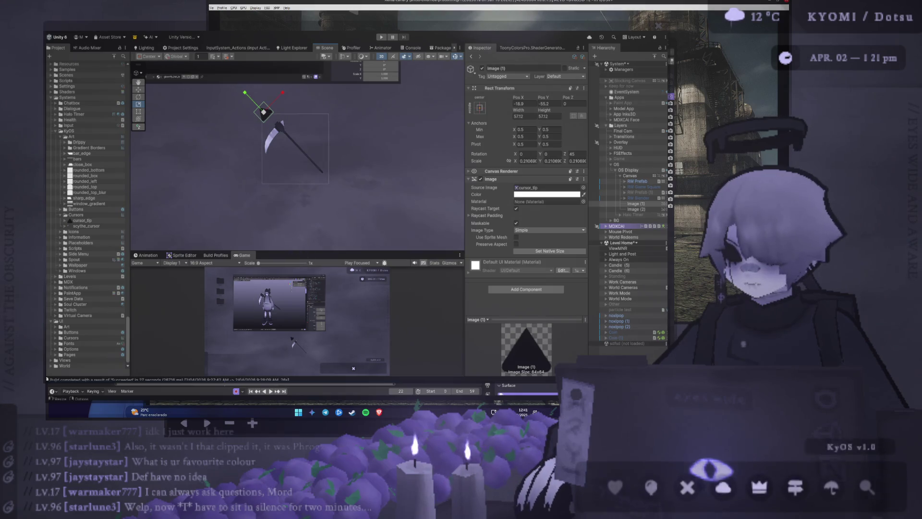
key("alt+Tab")
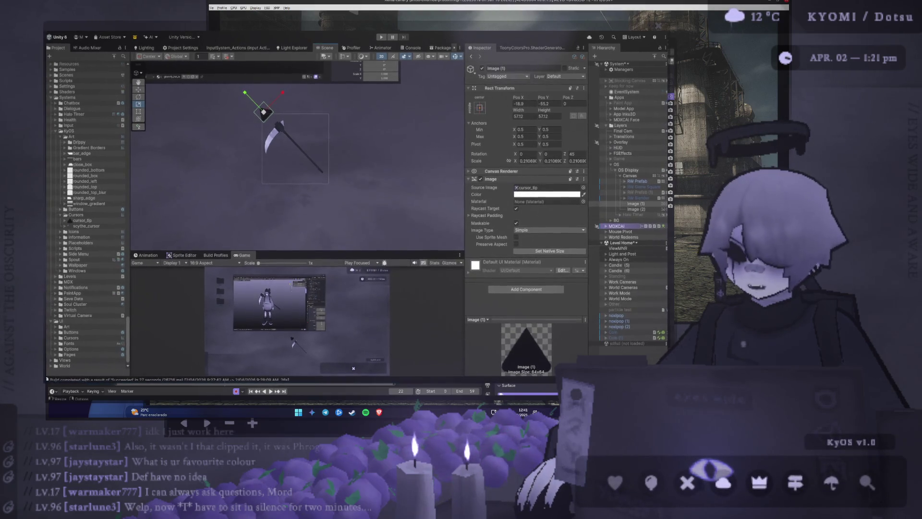
key("alt+Tab")
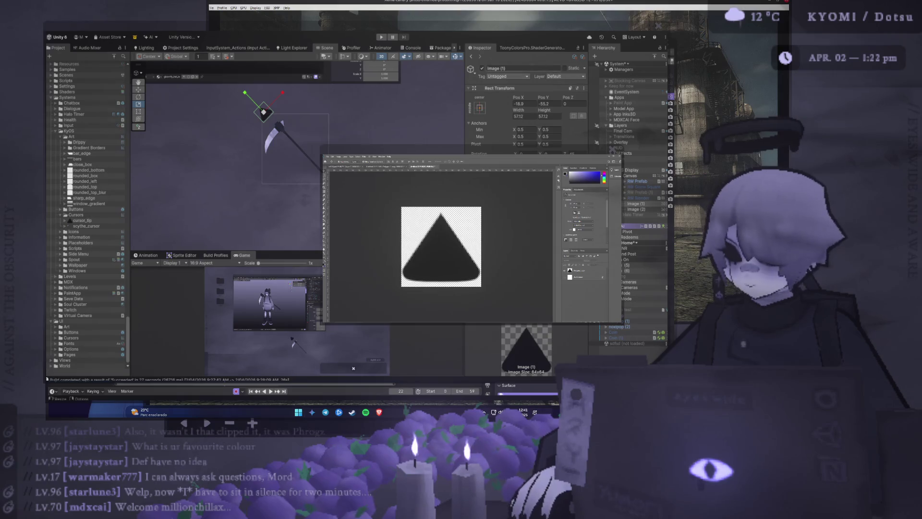
left_click(328, 142)
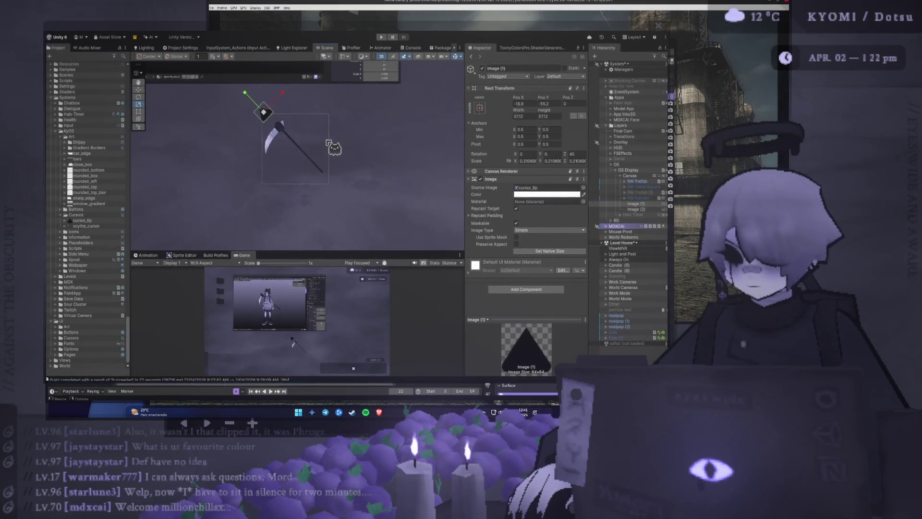
scroll(302, 192, "up", 3)
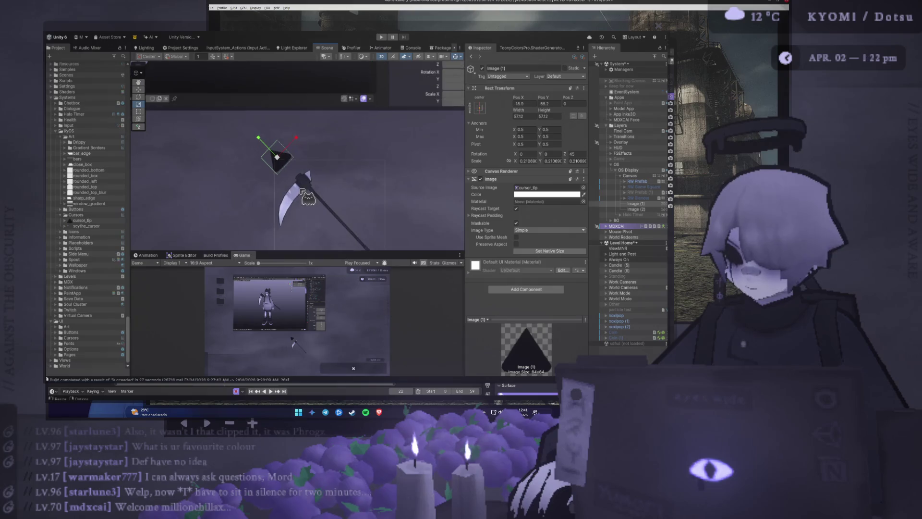
scroll(307, 197, "down", 1)
key("alt+Tab")
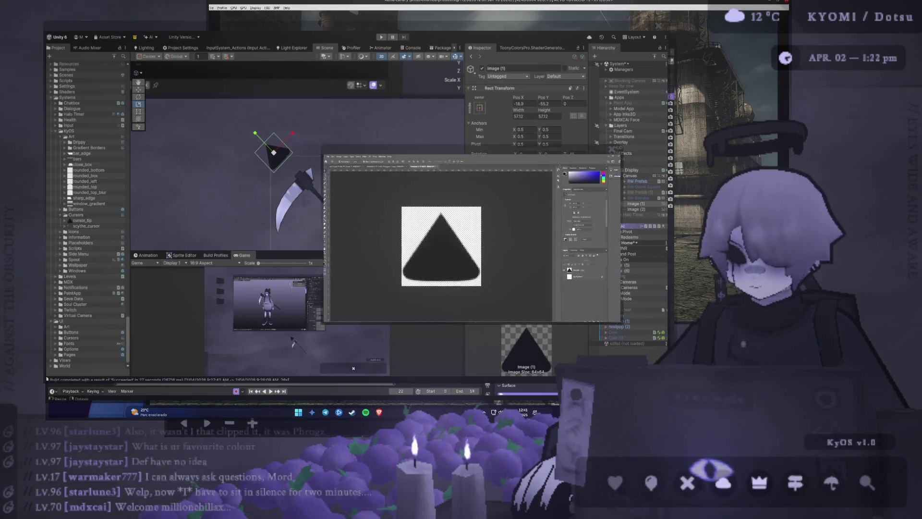
key("alt+Tab")
key("alt+Tab")
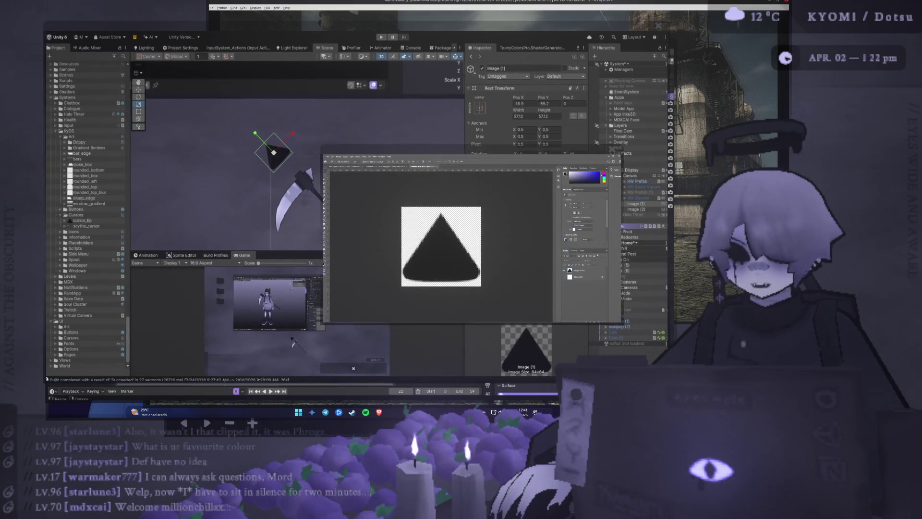
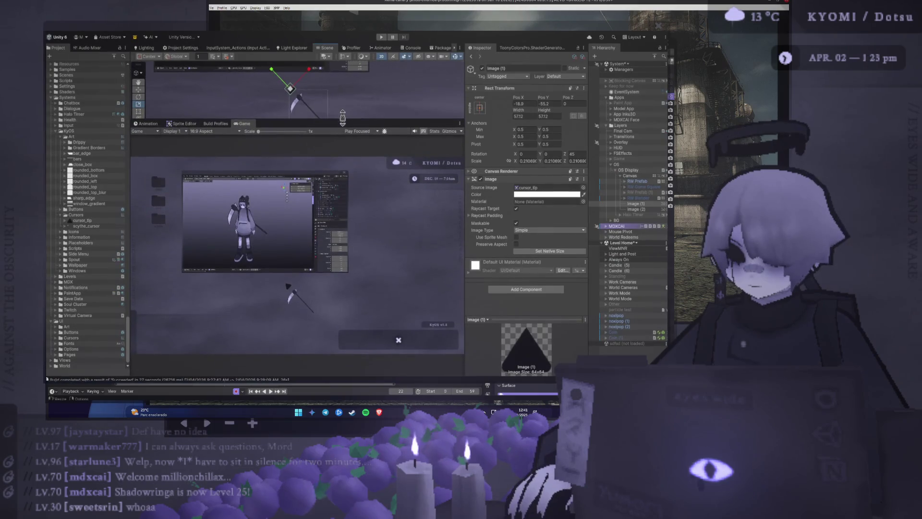
Step: Select Image (1) and open its cursor_tip Source Image sprite in Photoshop
left_click(634, 209)
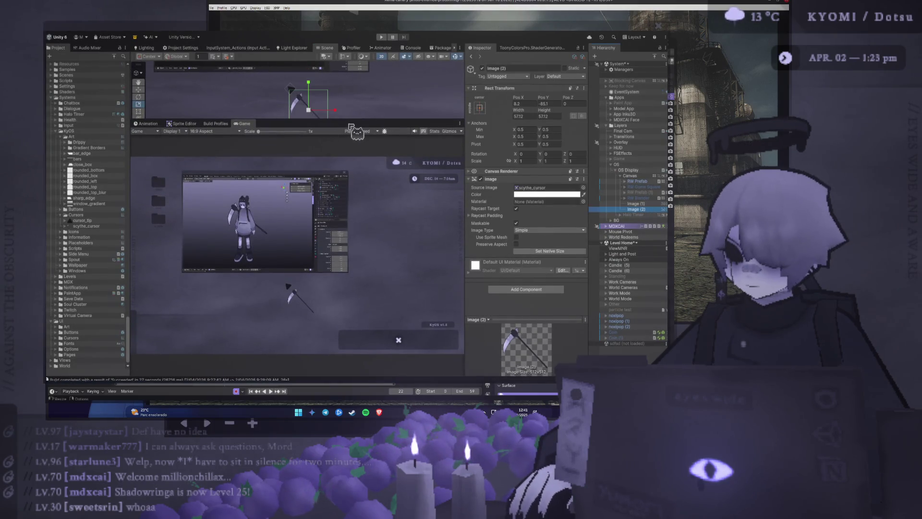
left_click(633, 204)
double_click(547, 188)
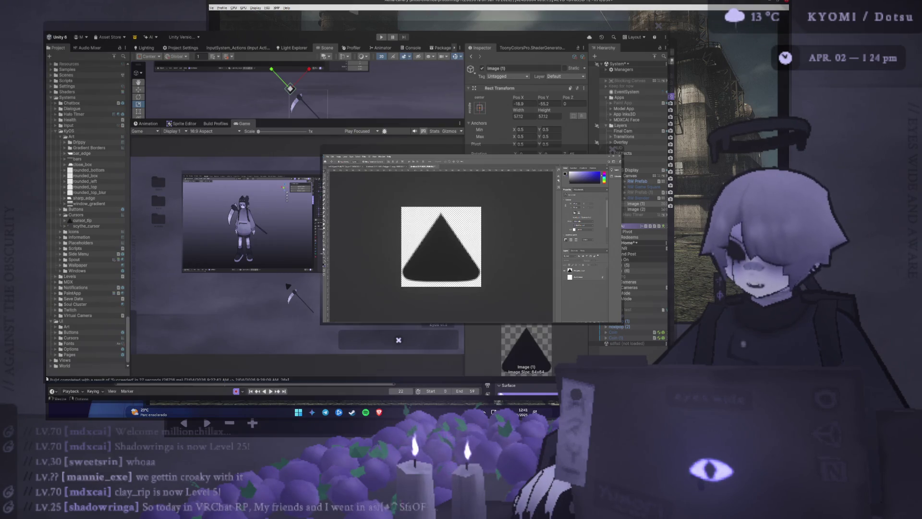
Step: Save the cursor_tip sprite, check Unity's reimported preview, then return to the Photoshop triangle
key("ctrl+i")
key("ctrl+s")
key("alt+Tab")
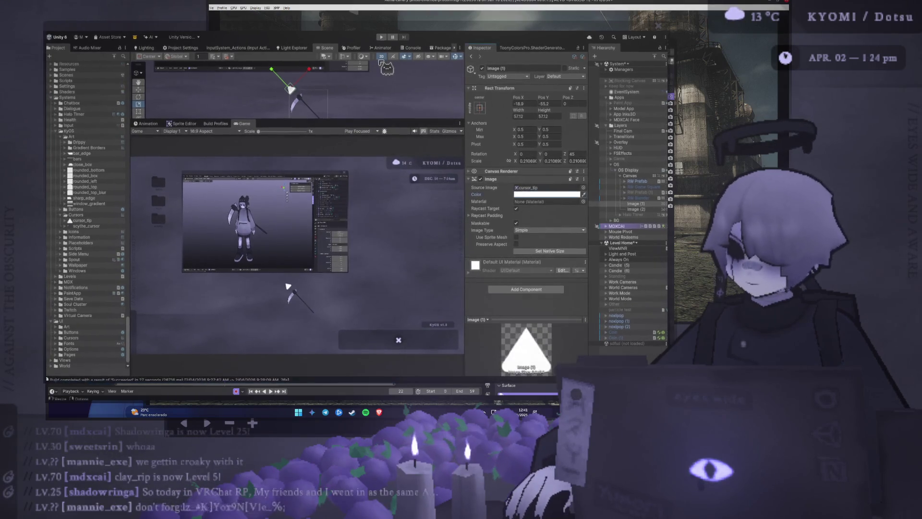
key("alt+Tab")
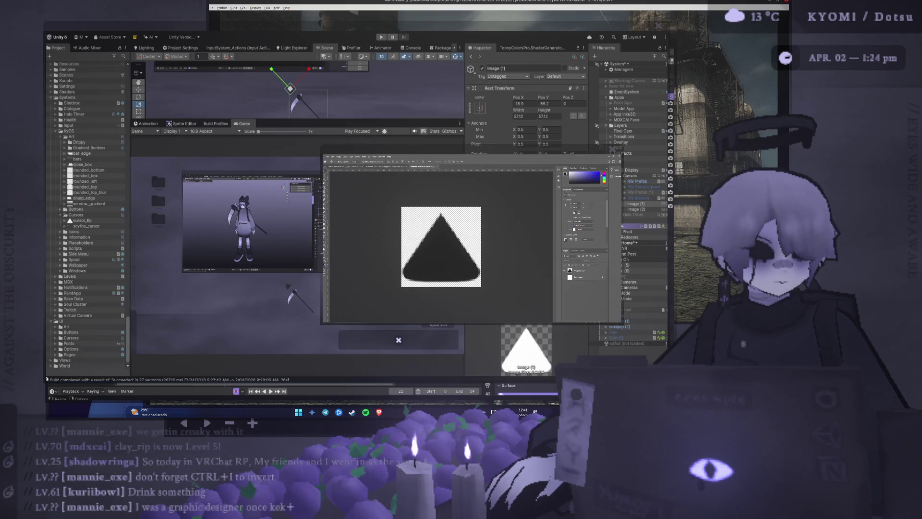
Step: Invert the cursor_tip triangle layer with Ctrl+I until it is solid white on transparency
key("ctrl+i")
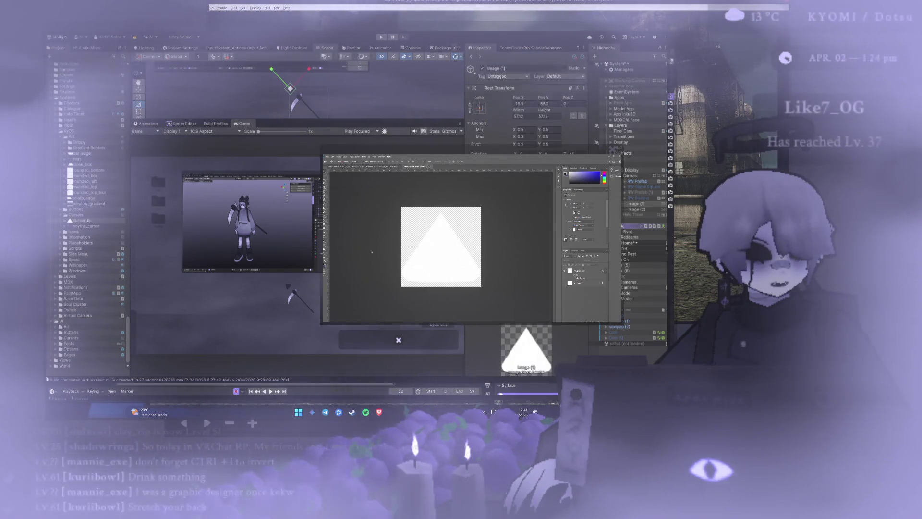
left_click(452, 254)
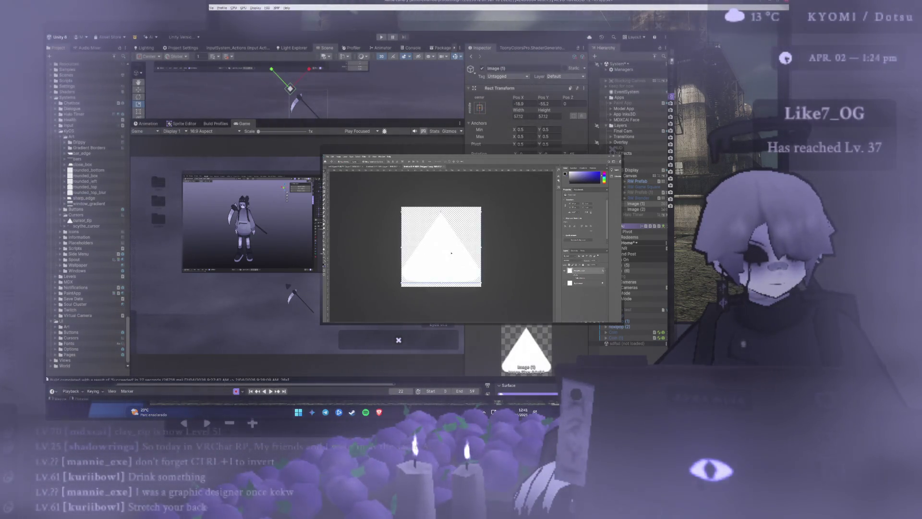
key("ctrl+i")
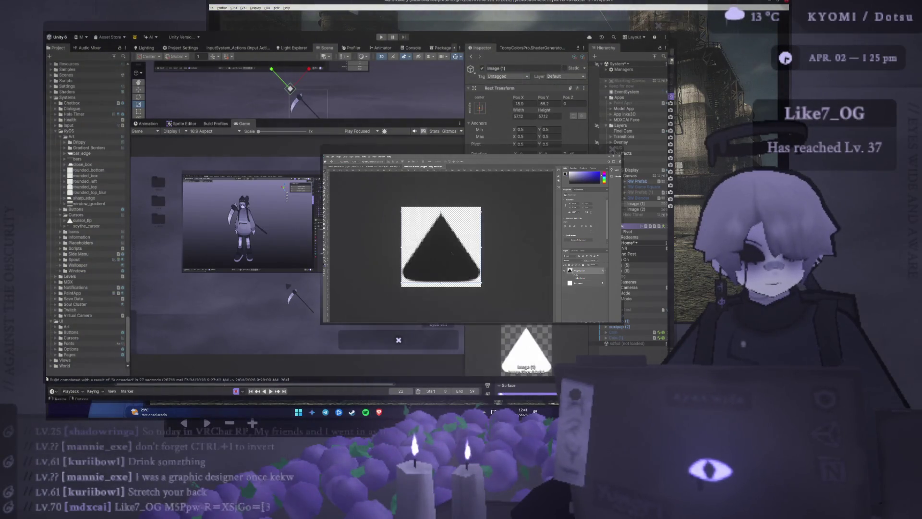
key("ctrl+i")
key("ctrl+i")
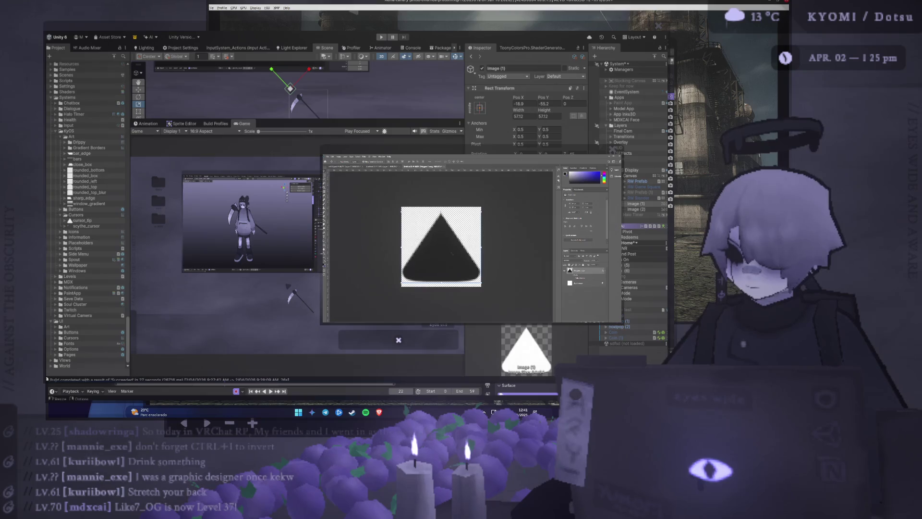
key("ctrl+i")
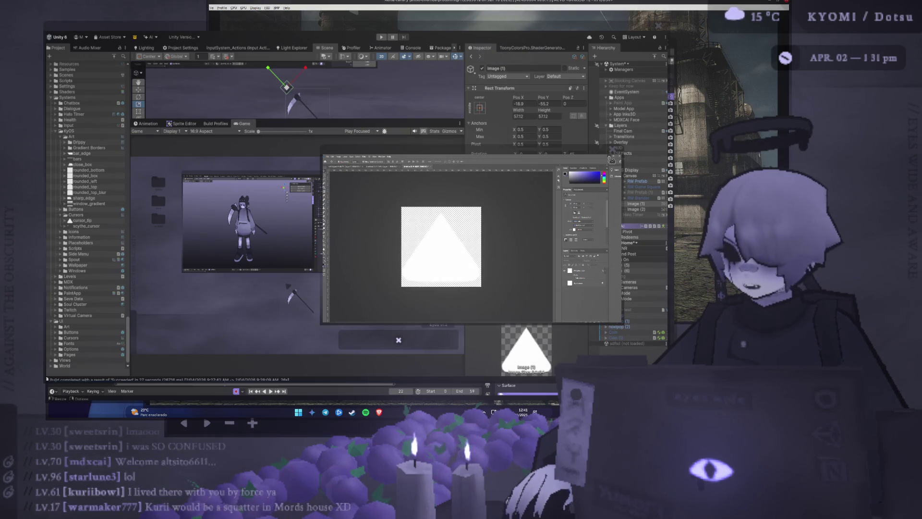
scroll(298, 246, "up", 3)
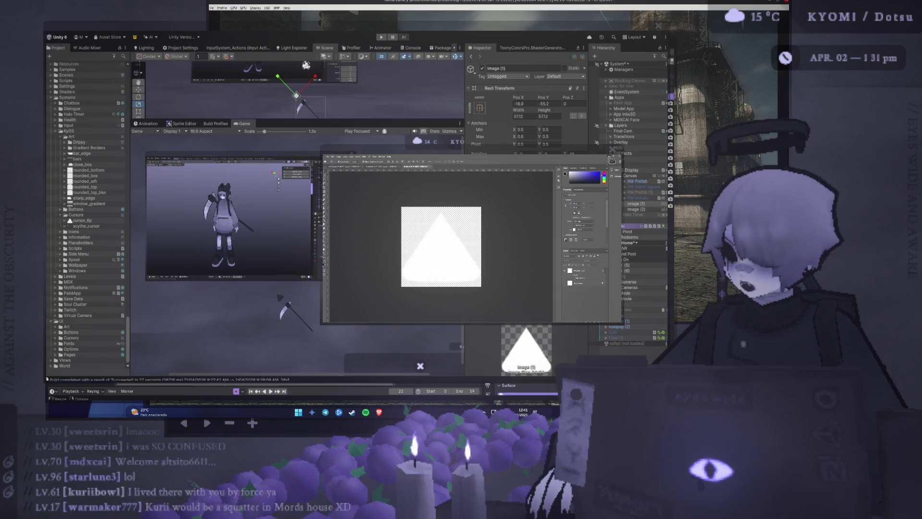
Step: Select Image (1) and Image (2), move them together in the Scene view, then return to Photoshop
left_click(635, 204)
left_click(639, 210, "shift")
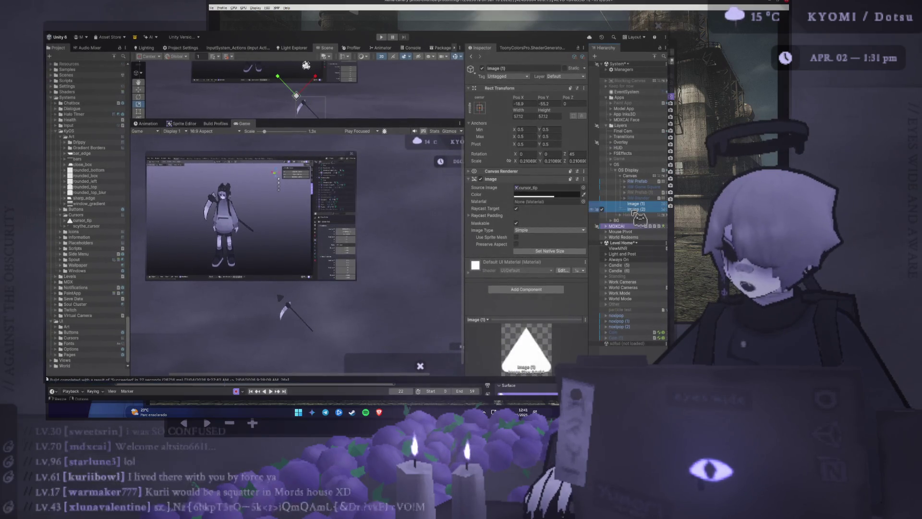
key("w")
mouse_move(318, 109)
left_mouse_down()
mouse_move(340, 84)
mouse_move(394, 82)
mouse_move(424, 147)
mouse_move(348, 99)
mouse_move(398, 72)
mouse_move(336, 99)
mouse_move(345, 87)
mouse_move(335, 76)
left_mouse_up()
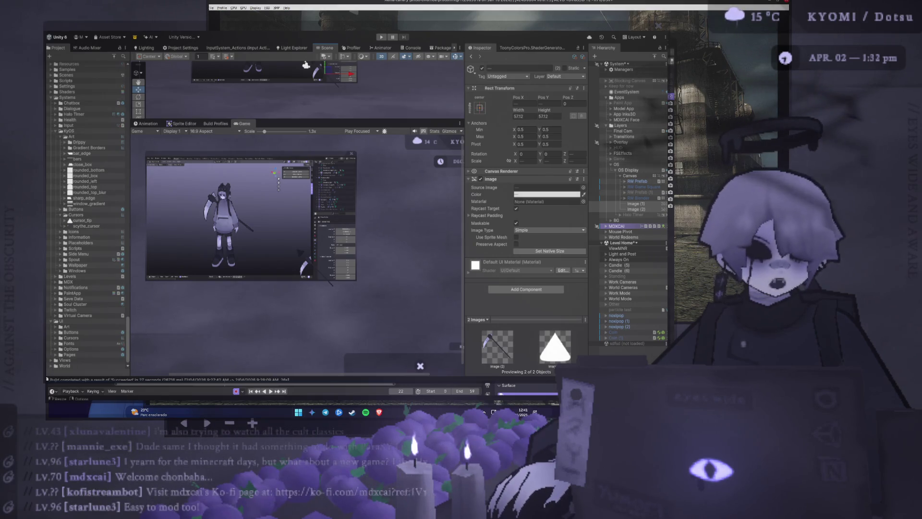
key("alt+Tab")
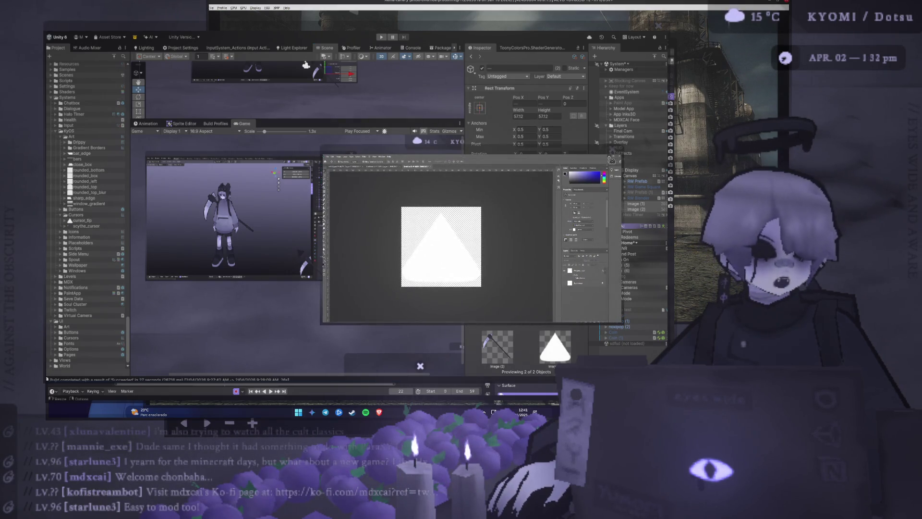